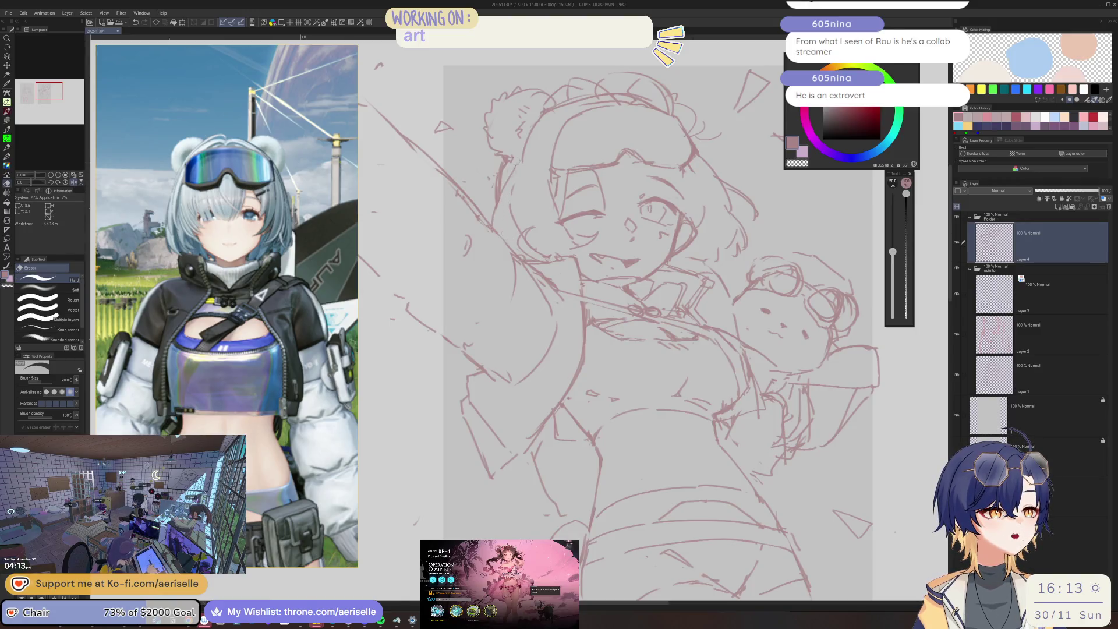
Check the sketch mirrored, erase the stray hair stroke on the head, and flip back.
{"action": "key", "text": "ctrl+minus"}
{"action": "key", "text": "h"}
{"action": "key", "text": "ctrl+plus"}
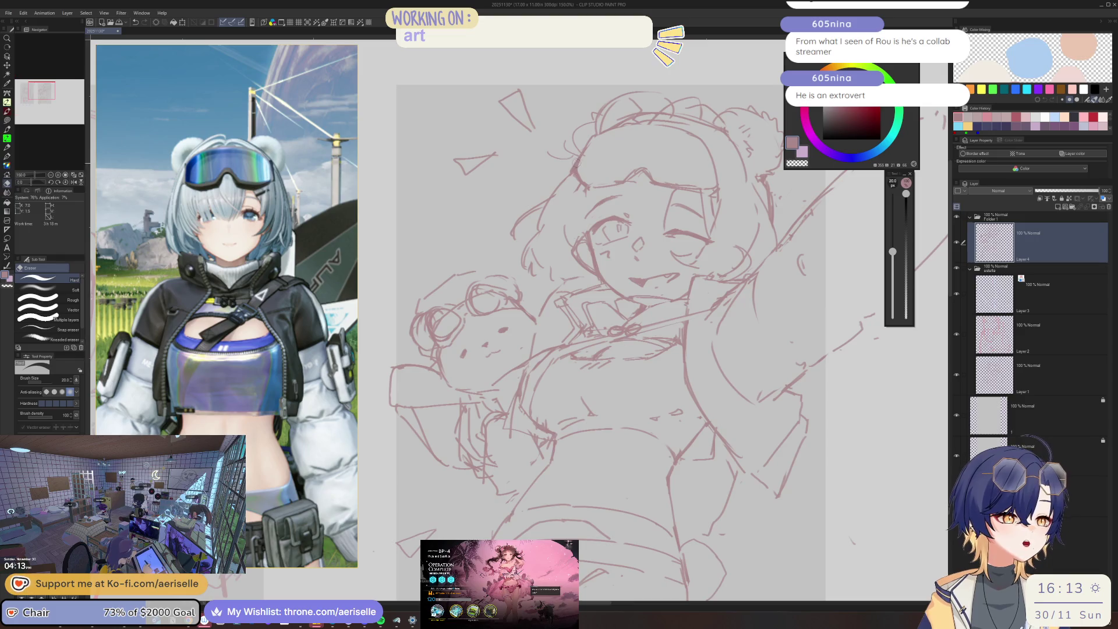
{"action": "key", "text": "p"}
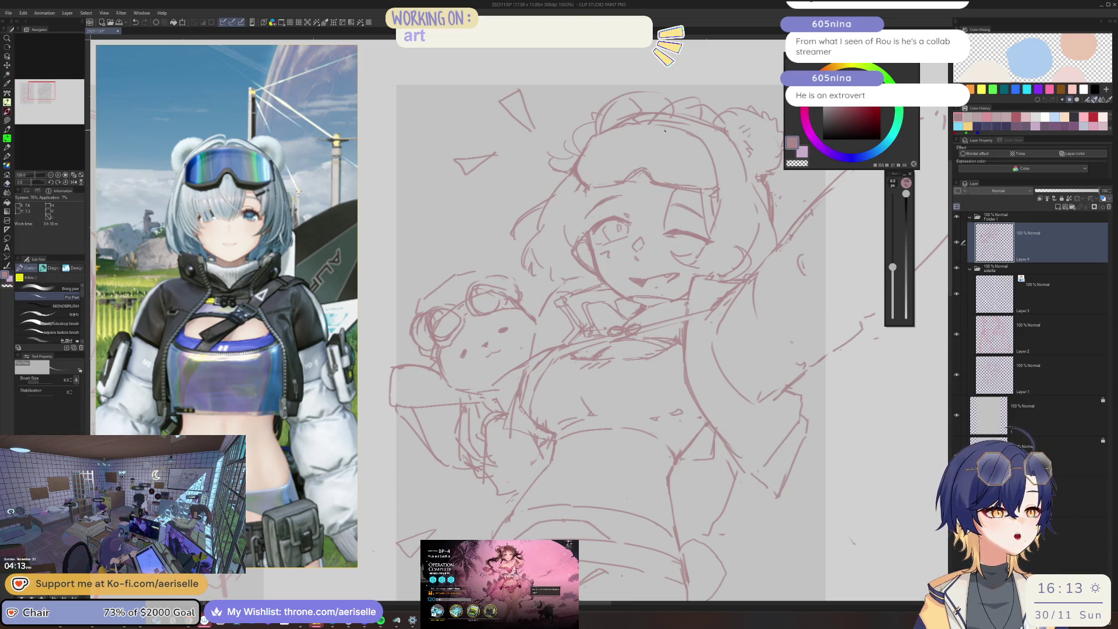
{"action": "key", "text": "e"}
{"action": "left_click_drag", "start_coordinate": [581, 126], "coordinate": [575, 149]}
{"action": "key", "text": "p"}
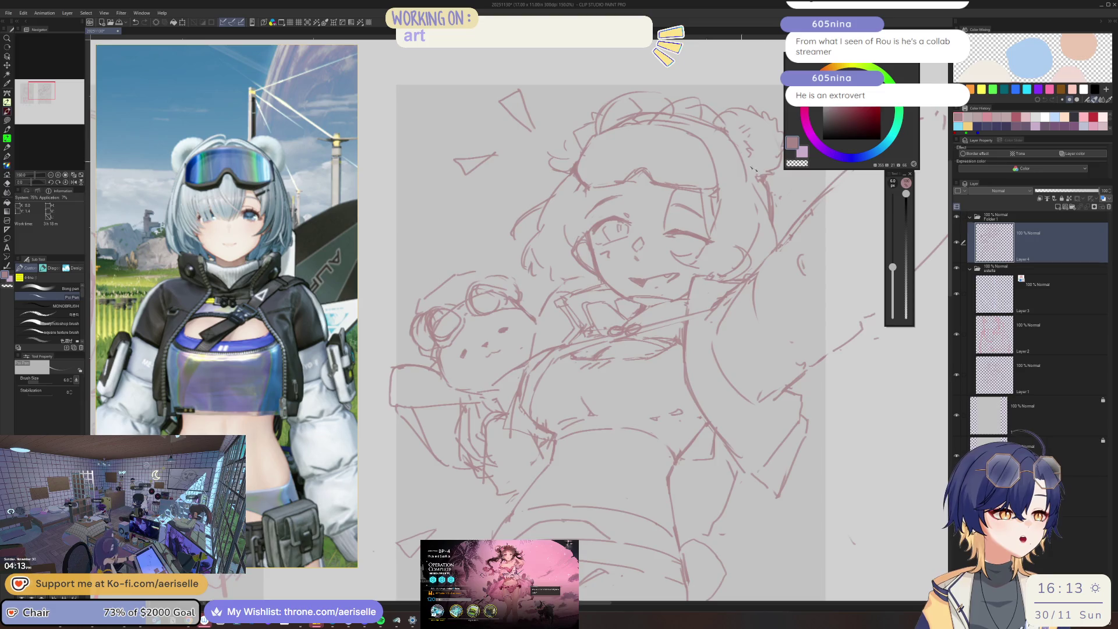
{"action": "key", "text": "h"}
Frame and zoom into the girl's face, mirroring the view again to compare.
{"action": "left_click_drag", "start_coordinate": [457, 174], "coordinate": [575, 197]}
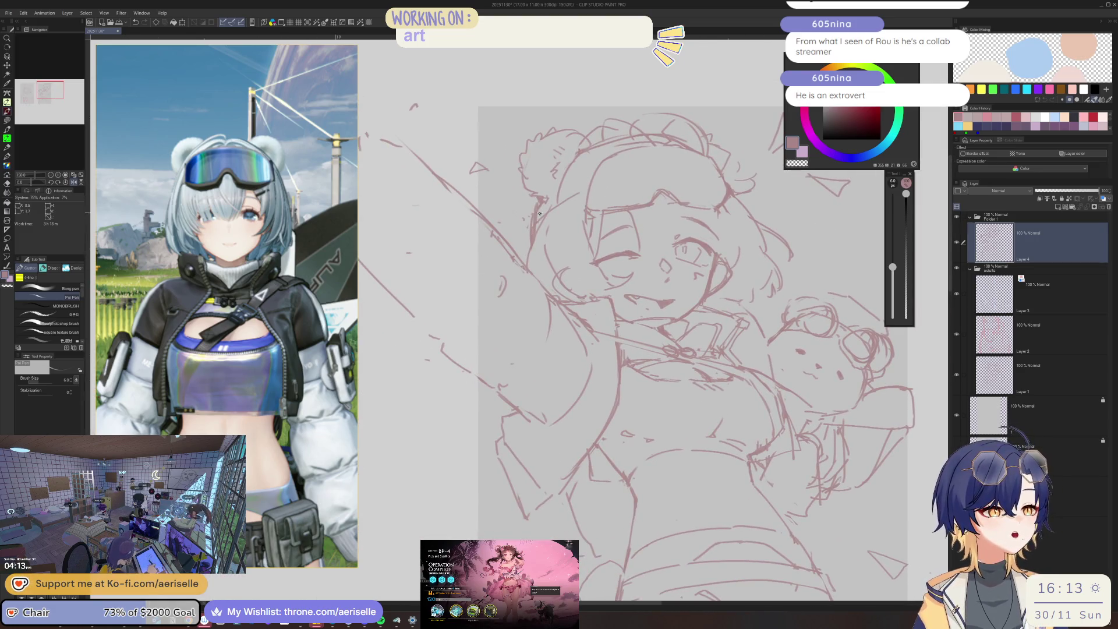
{"action": "scroll", "coordinate": [250, 458], "scroll_direction": "up", "scroll_amount": 10}
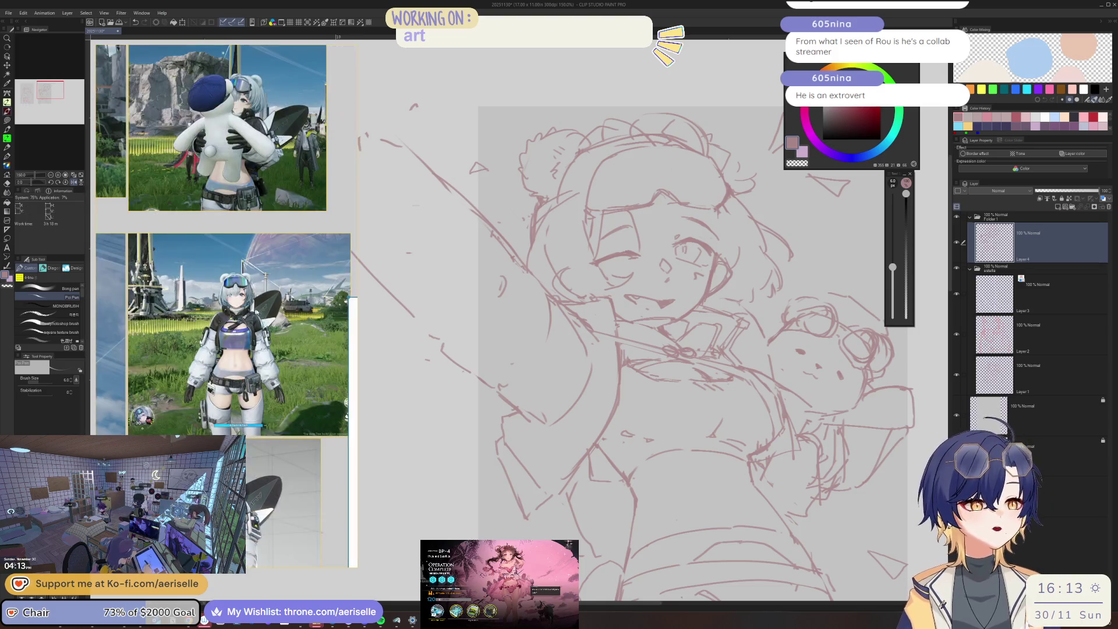
{"action": "scroll", "coordinate": [242, 186], "scroll_direction": "up", "scroll_amount": 5}
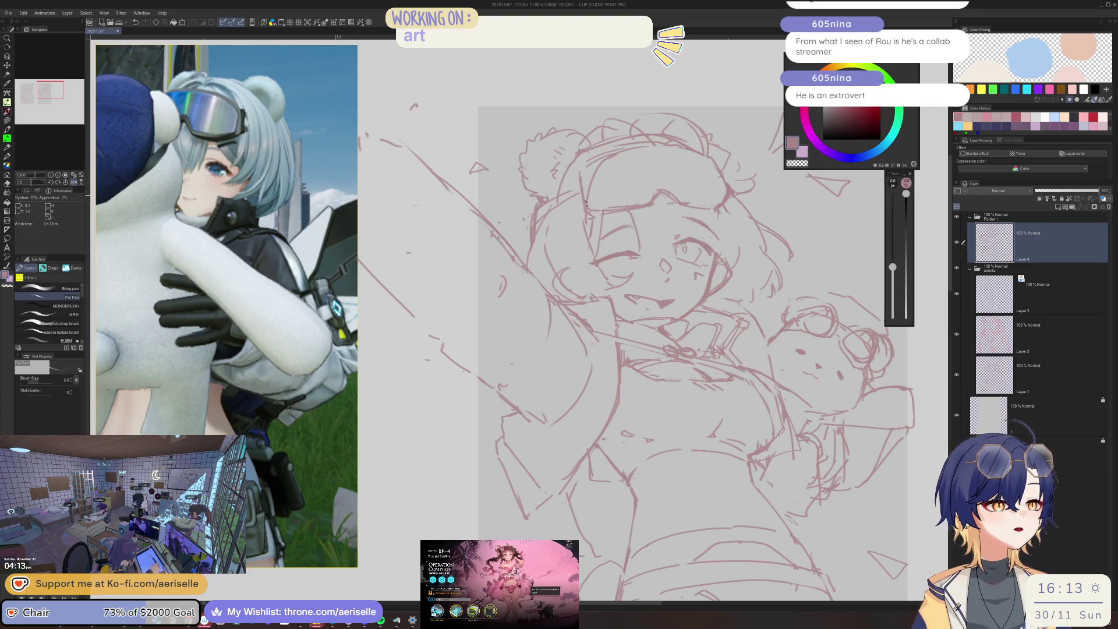
{"action": "key", "text": "h"}
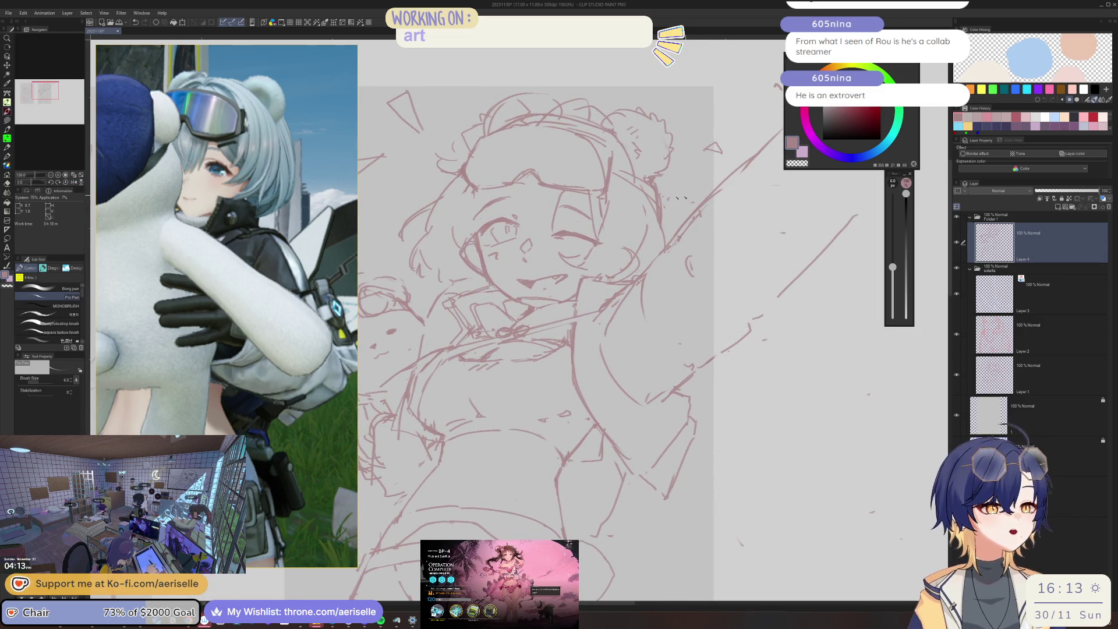
{"action": "scroll", "coordinate": [227, 306], "scroll_direction": "down", "scroll_amount": 5}
{"action": "scroll", "coordinate": [307, 301], "scroll_direction": "up", "scroll_amount": 5}
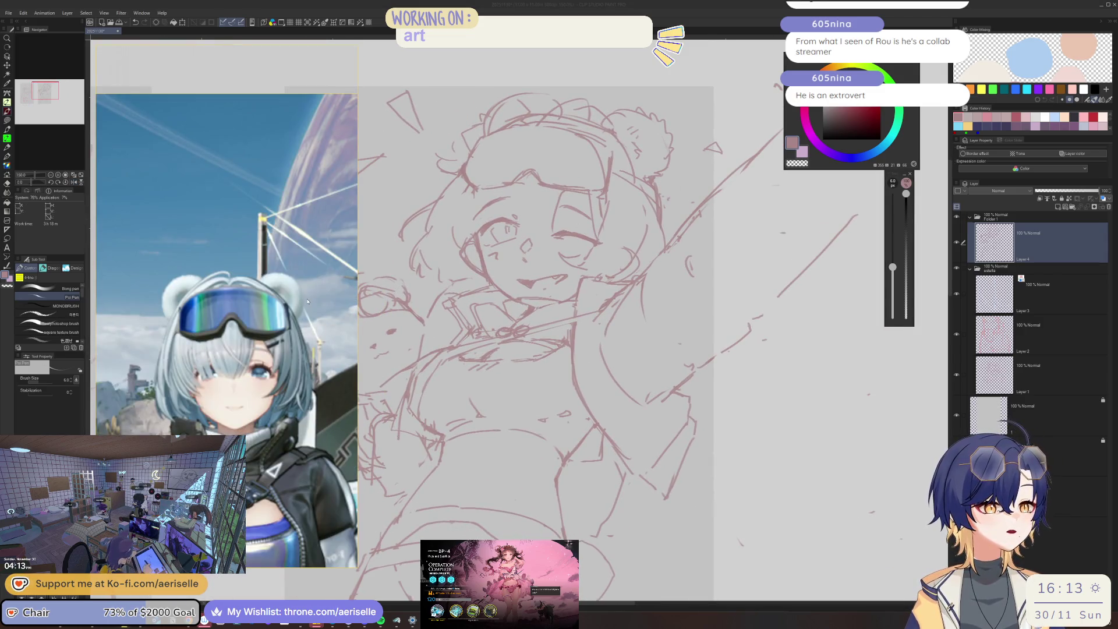
{"action": "scroll", "coordinate": [530, 167], "scroll_direction": "up", "scroll_amount": 4}
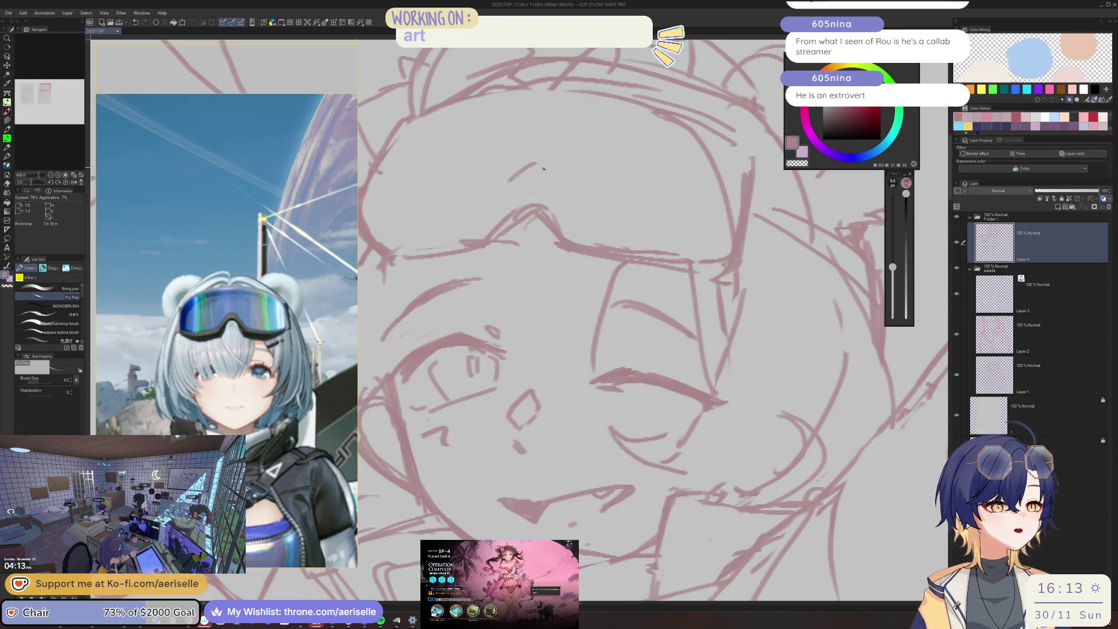
Draw the goggle strap line across the head on a rotated view, redoing it once, then zoom out.
{"action": "mouse_move", "coordinate": [379, 192]}
{"action": "left_mouse_down"}
{"action": "mouse_move", "coordinate": [438, 180]}
{"action": "mouse_move", "coordinate": [432, 198]}
{"action": "mouse_move", "coordinate": [457, 212]}
{"action": "mouse_move", "coordinate": [551, 192]}
{"action": "mouse_move", "coordinate": [602, 133]}
{"action": "left_mouse_up"}
{"action": "key", "text": "ctrl+z"}
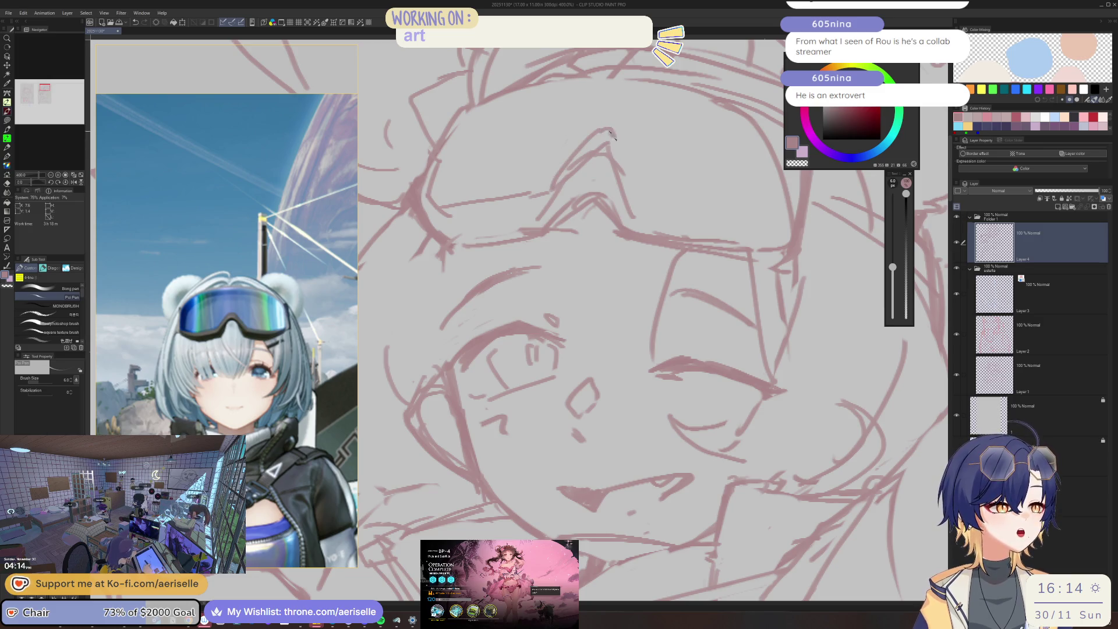
{"action": "key", "text": "minus"}
{"action": "key", "text": "minus"}
{"action": "left_click_drag", "start_coordinate": [606, 152], "coordinate": [718, 123]}
{"action": "key", "text": "ctrl+z"}
{"action": "left_click_drag", "start_coordinate": [609, 152], "coordinate": [722, 130]}
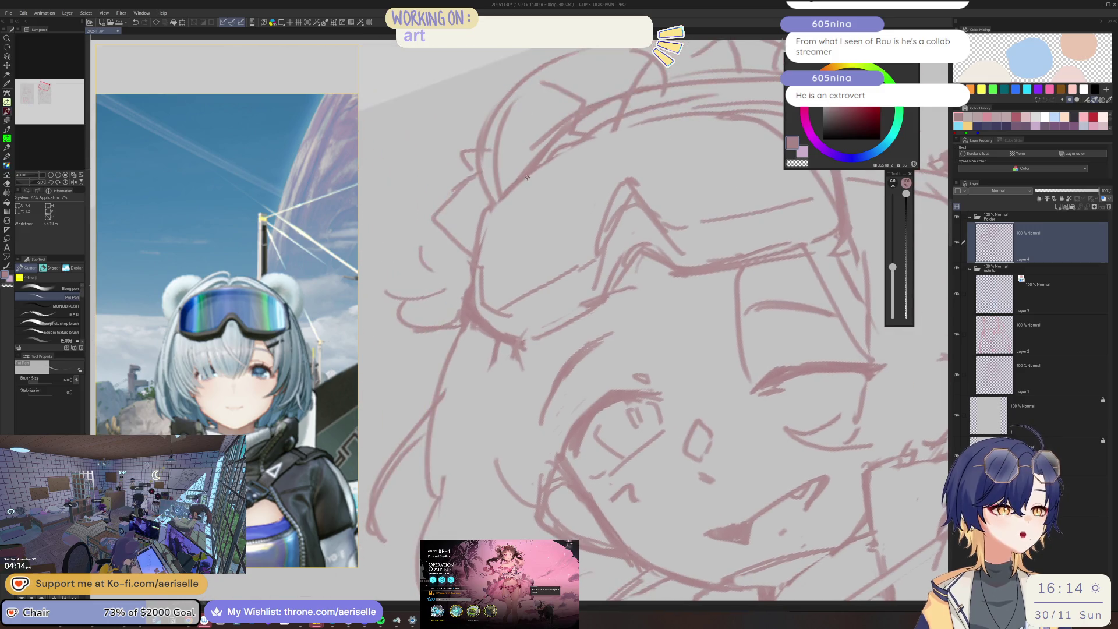
{"action": "left_click_drag", "start_coordinate": [652, 107], "coordinate": [598, 110]}
{"action": "scroll", "coordinate": [598, 111], "scroll_direction": "down", "scroll_amount": 8}
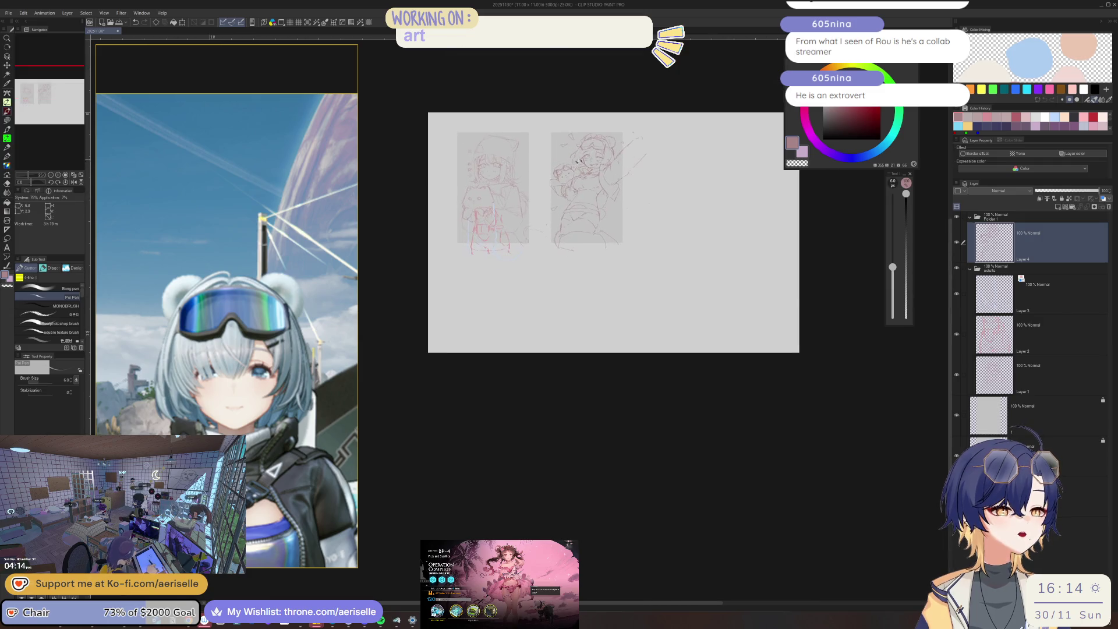
Zoom in on the hips and sketch the belt pouch's vertical edges and a faint belt line.
{"action": "scroll", "coordinate": [643, 138], "scroll_direction": "up", "scroll_amount": 3}
{"action": "scroll", "coordinate": [582, 300], "scroll_direction": "up", "scroll_amount": 3}
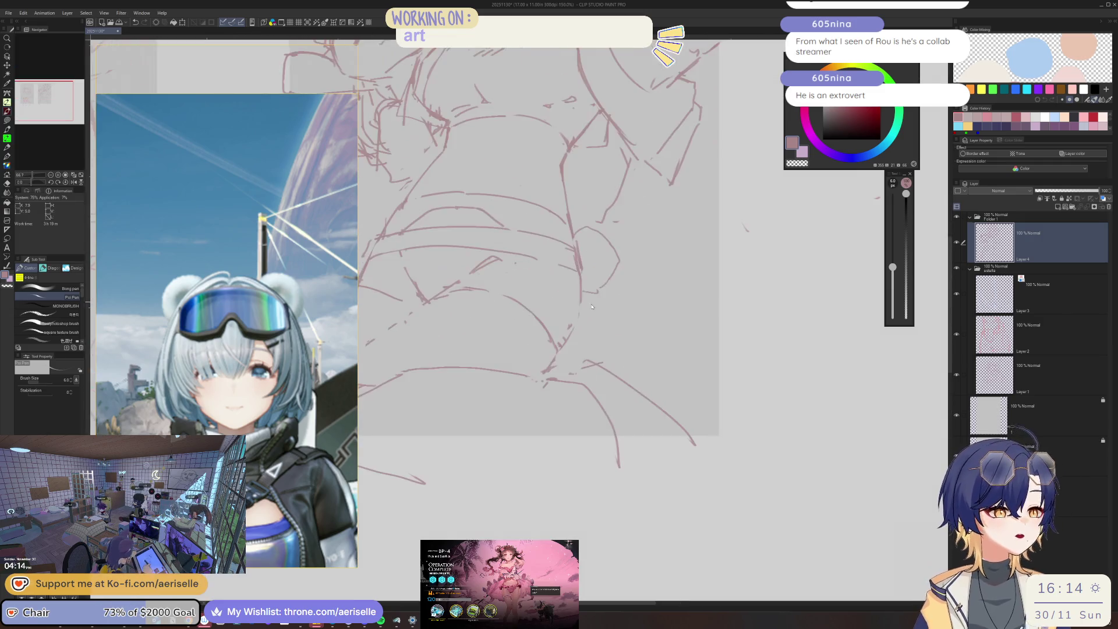
{"action": "scroll", "coordinate": [273, 303], "scroll_direction": "down", "scroll_amount": 10}
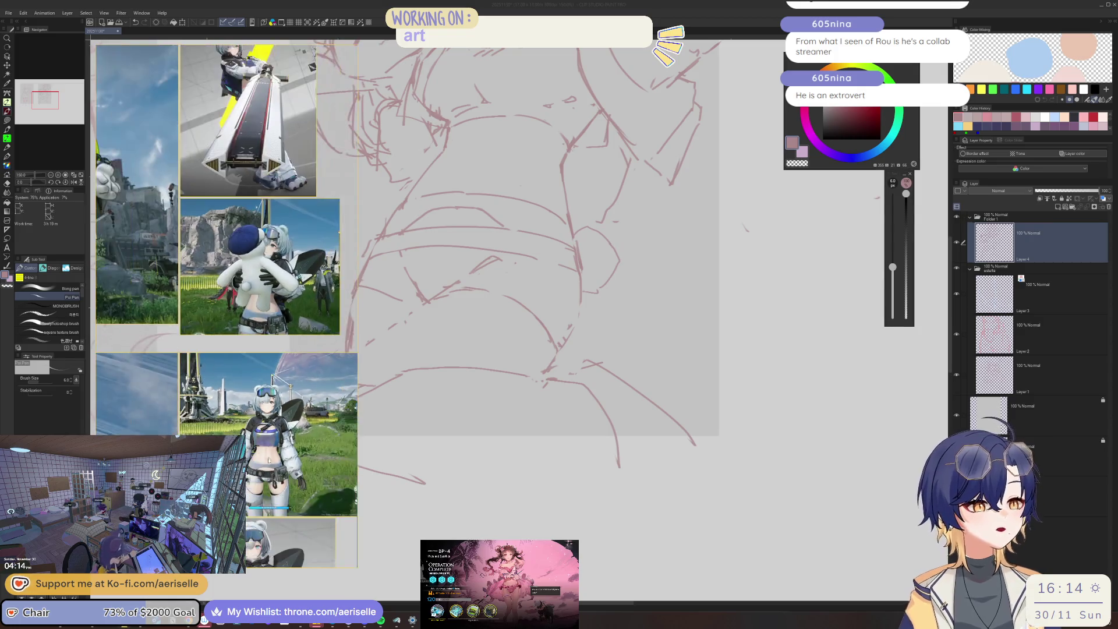
{"action": "scroll", "coordinate": [273, 303], "scroll_direction": "down", "scroll_amount": 5}
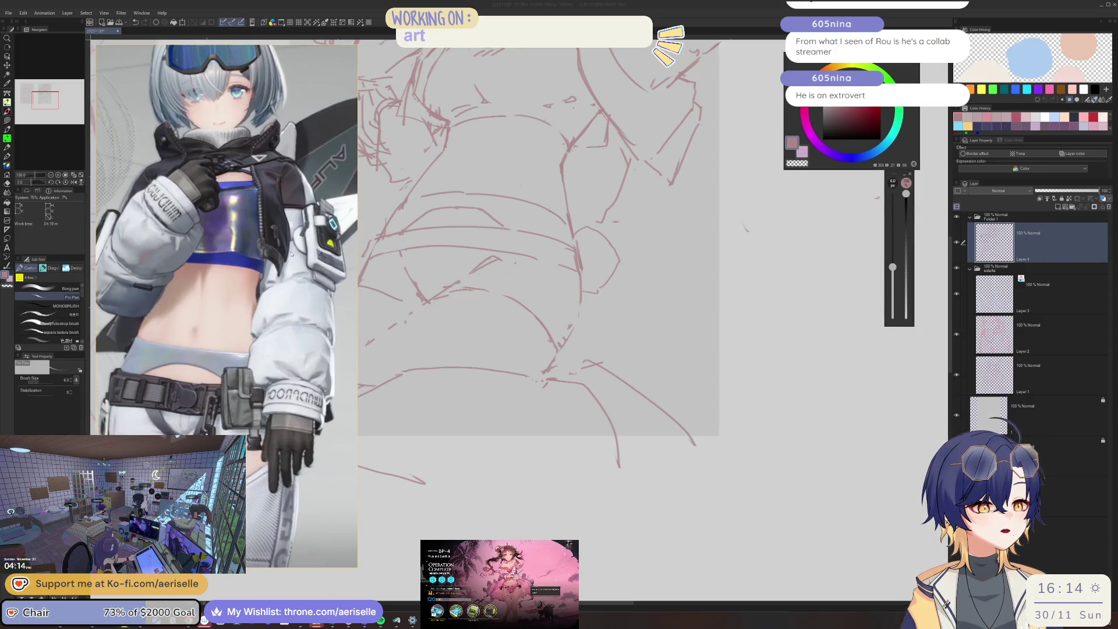
{"action": "scroll", "coordinate": [266, 241], "scroll_direction": "up", "scroll_amount": 4}
{"action": "scroll", "coordinate": [266, 241], "scroll_direction": "up", "scroll_amount": 3}
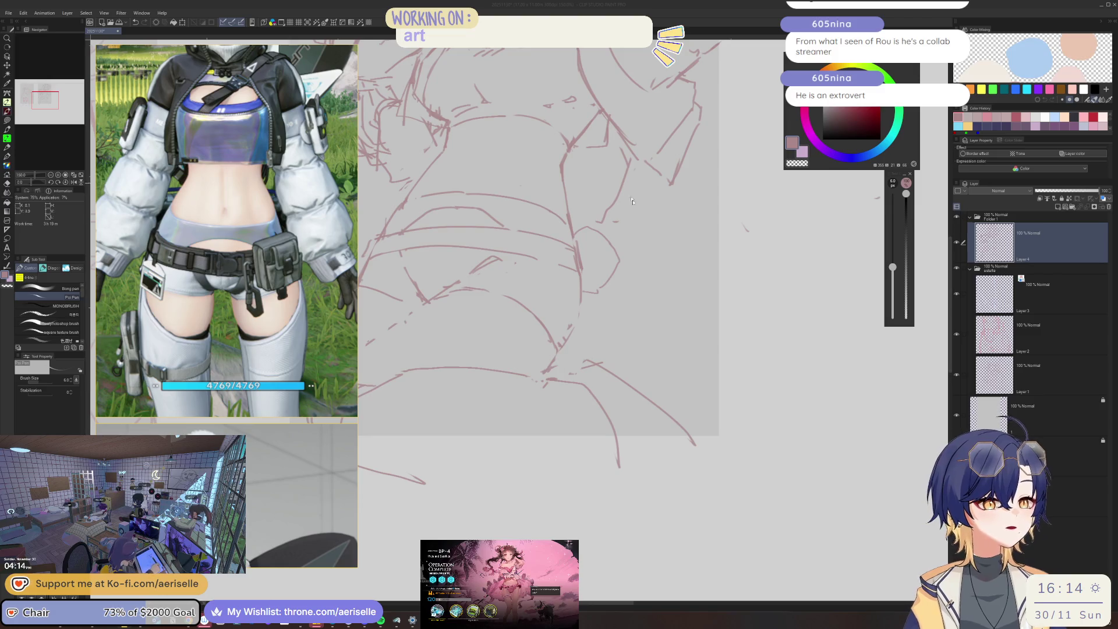
{"action": "scroll", "coordinate": [528, 296], "scroll_direction": "up", "scroll_amount": 1}
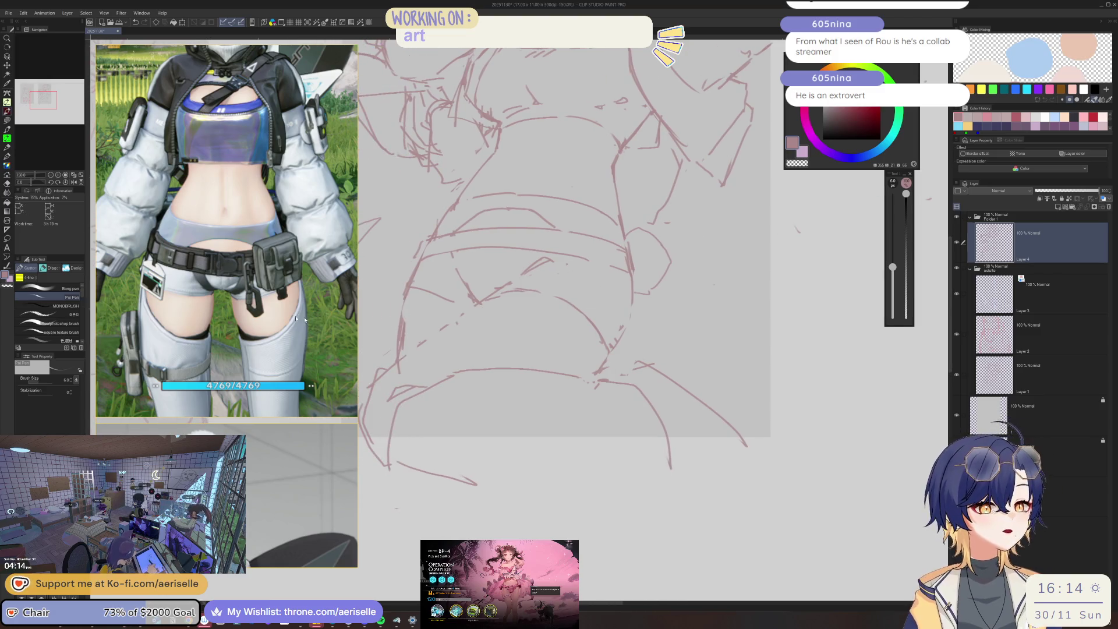
{"action": "scroll", "coordinate": [293, 288], "scroll_direction": "down", "scroll_amount": 5}
{"action": "scroll", "coordinate": [279, 315], "scroll_direction": "up", "scroll_amount": 5}
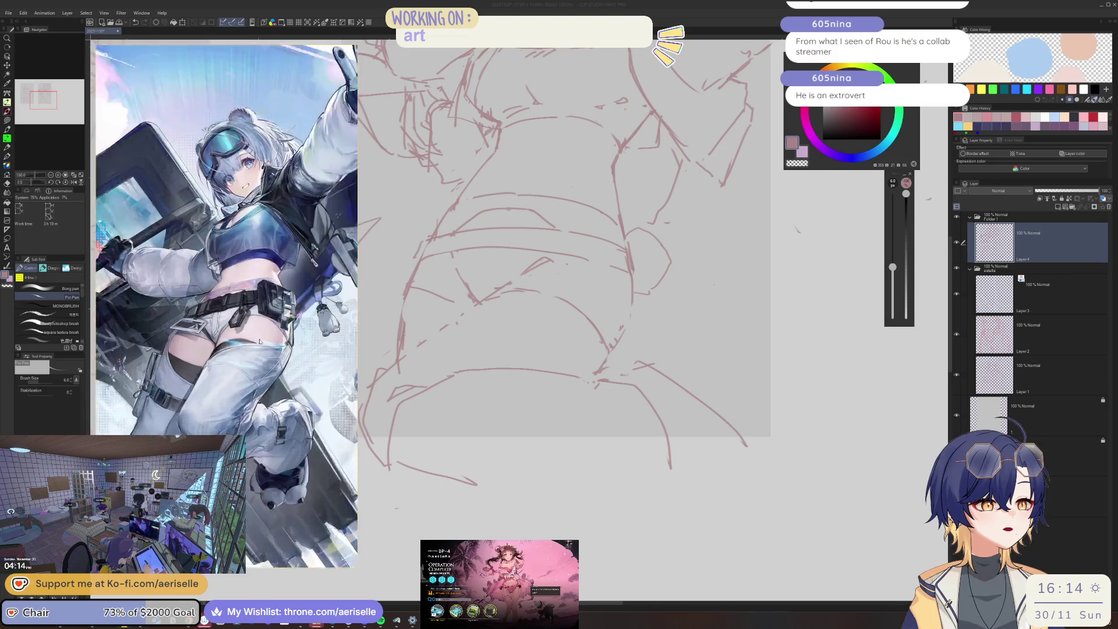
{"action": "scroll", "coordinate": [613, 284], "scroll_direction": "up", "scroll_amount": 1}
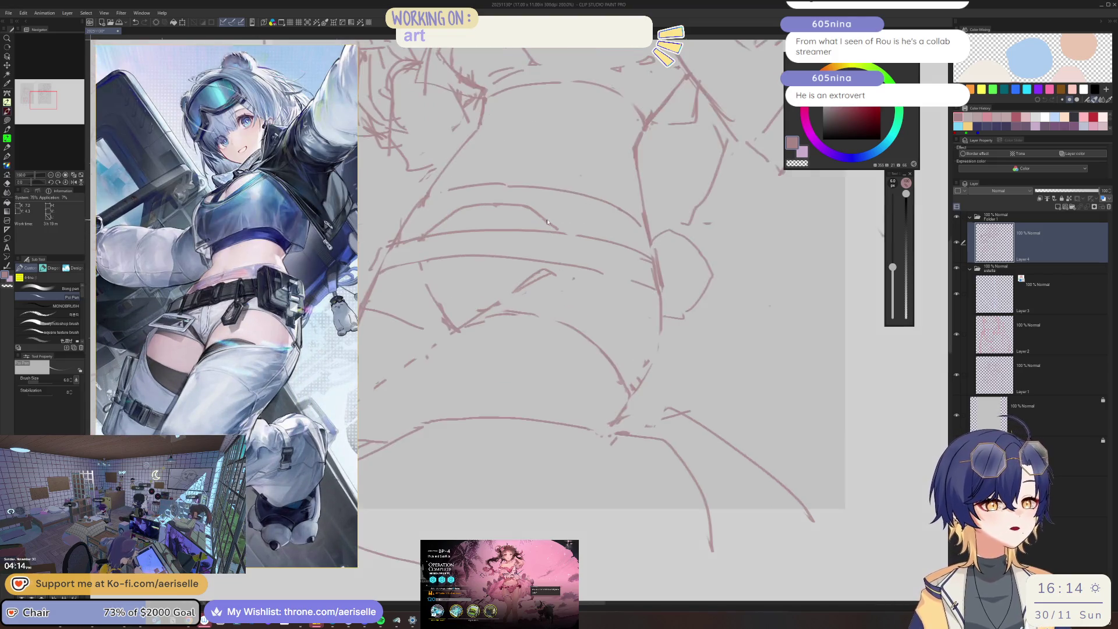
{"action": "key", "text": "minus"}
{"action": "key", "text": "minus"}
{"action": "scroll", "coordinate": [434, 300], "scroll_direction": "up", "scroll_amount": 2}
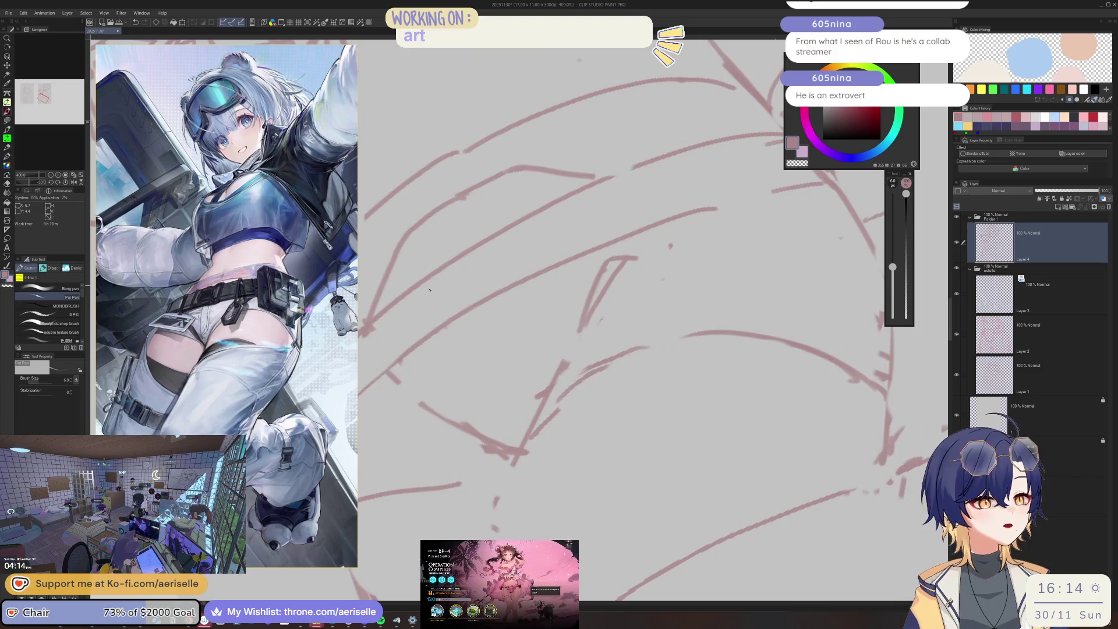
{"action": "scroll", "coordinate": [439, 273], "scroll_direction": "down", "scroll_amount": 3}
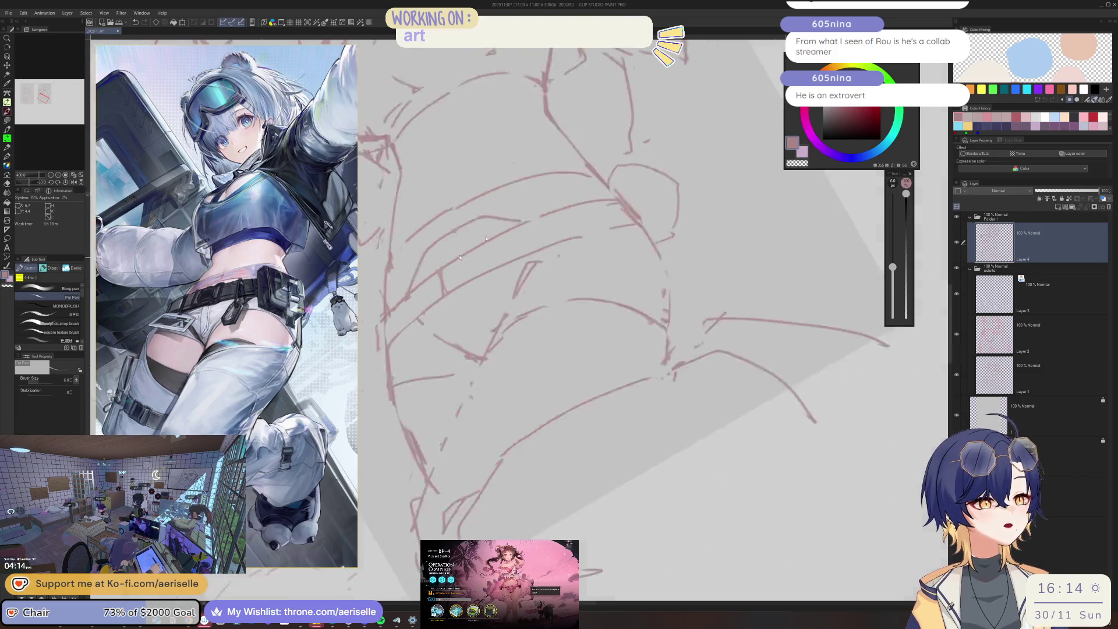
{"action": "key", "text": "asciicircum"}
{"action": "key", "text": "asciicircum"}
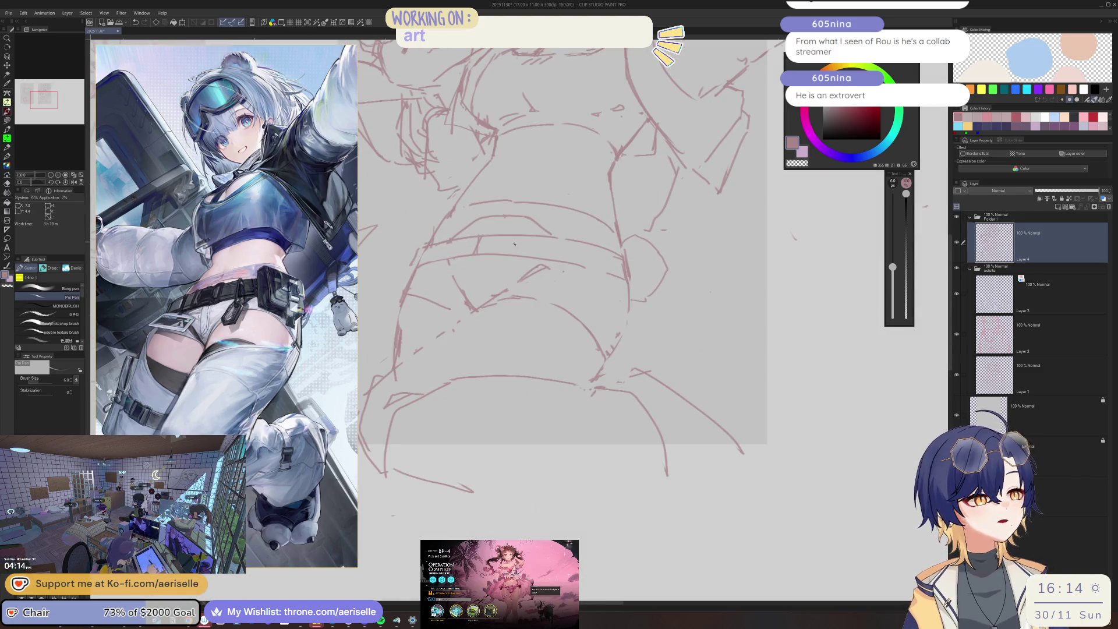
{"action": "scroll", "coordinate": [514, 243], "scroll_direction": "down", "scroll_amount": 4}
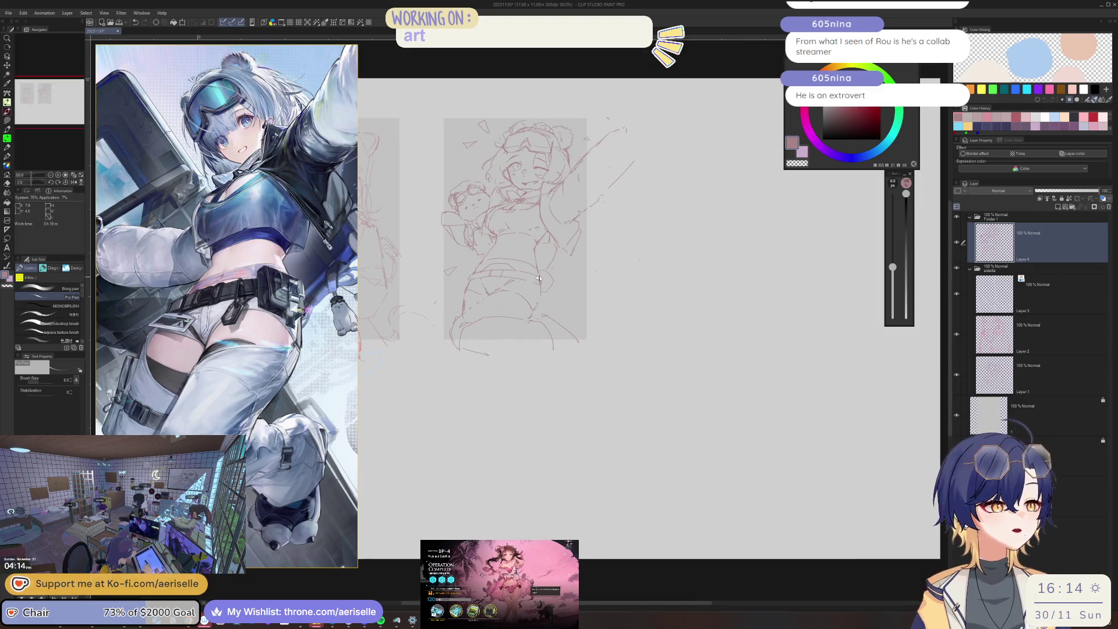
{"action": "scroll", "coordinate": [540, 279], "scroll_direction": "up", "scroll_amount": 2}
{"action": "mouse_move", "coordinate": [504, 254]}
{"action": "left_mouse_down"}
{"action": "mouse_move", "coordinate": [500, 291]}
{"action": "mouse_move", "coordinate": [554, 306]}
{"action": "left_mouse_up"}
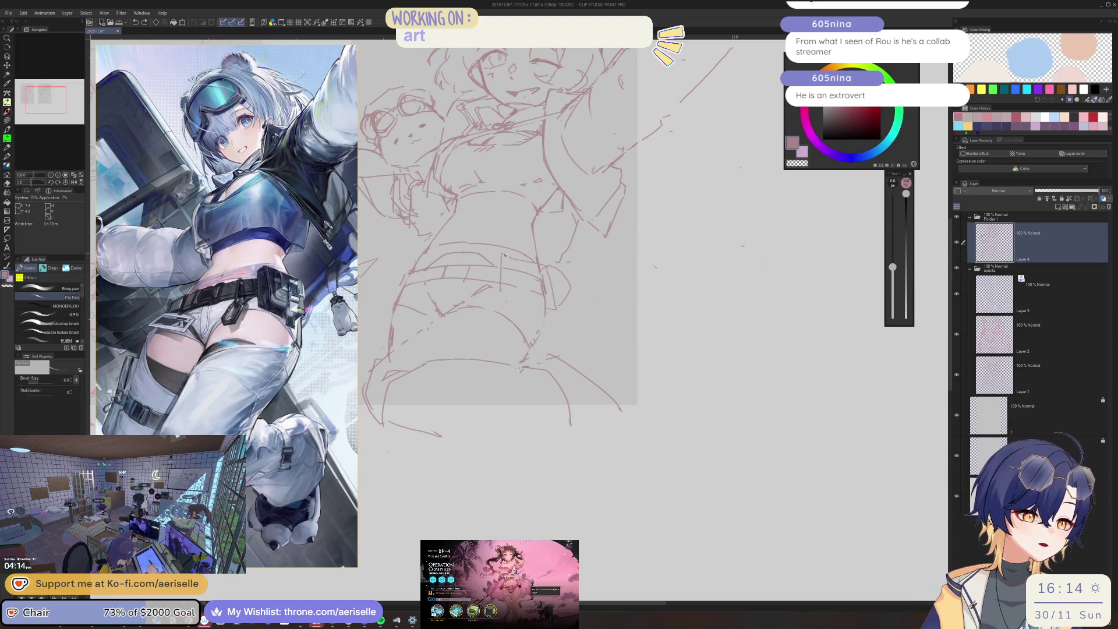
{"action": "left_click_drag", "start_coordinate": [515, 267], "coordinate": [512, 296]}
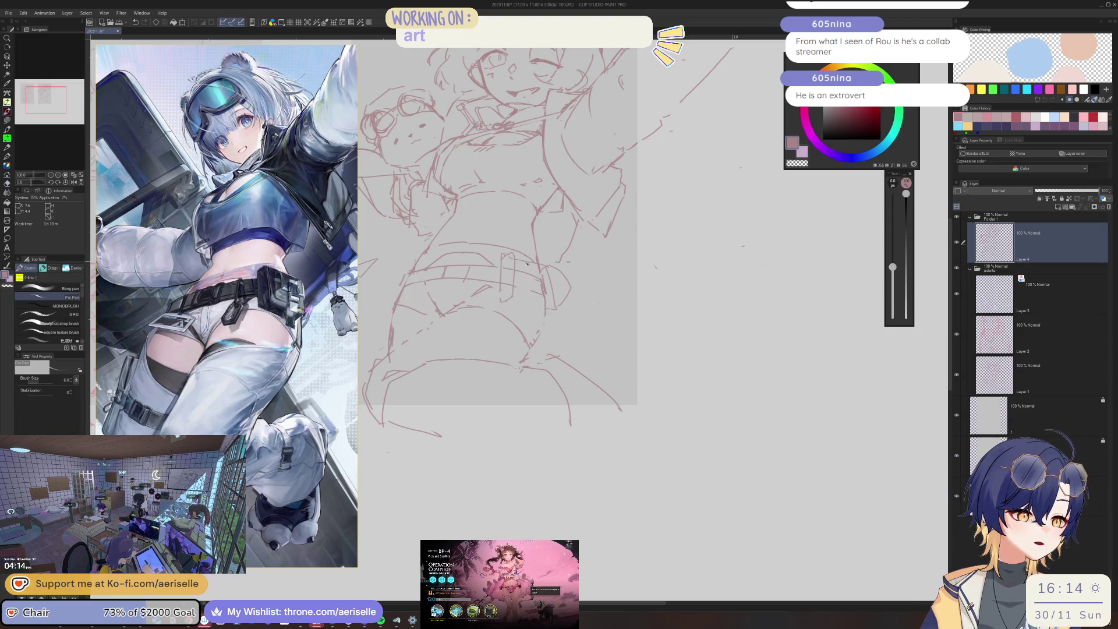
{"action": "key", "text": "e"}
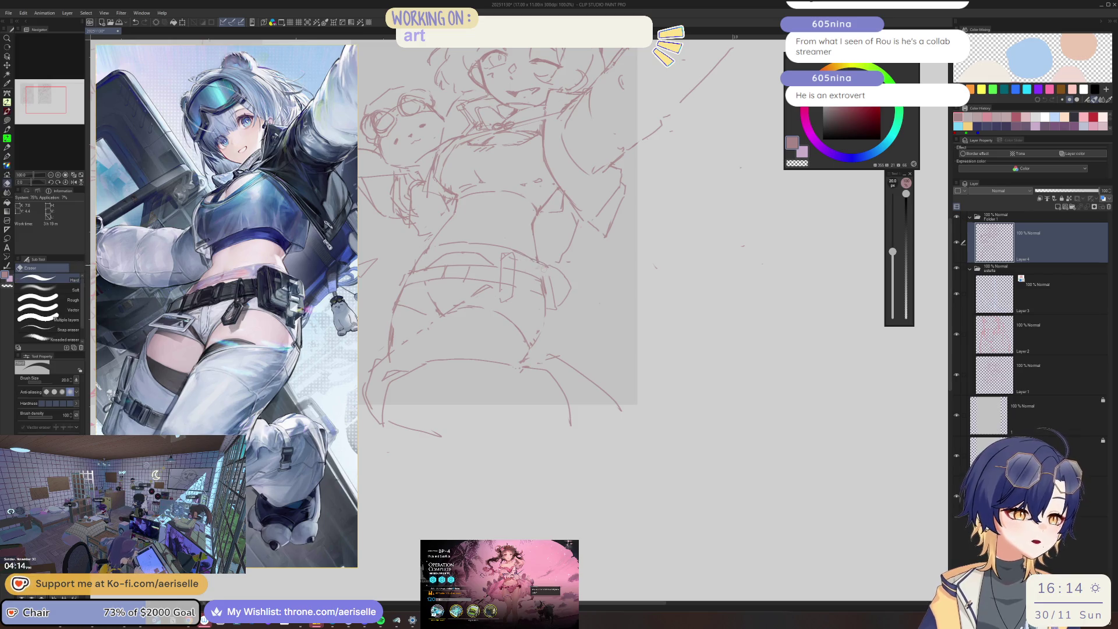
{"action": "key", "text": "p"}
{"action": "left_click_drag", "start_coordinate": [507, 303], "coordinate": [541, 313]}
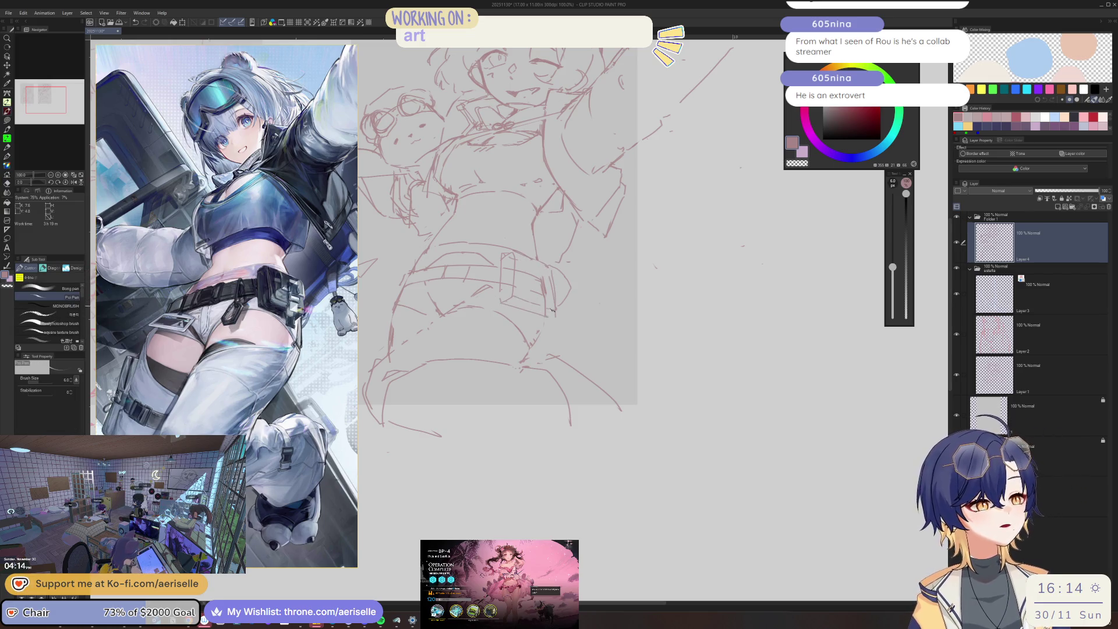
Check the belt mirrored, tilt the view about 15°, and draw the buckle straps and upper belt edge.
{"action": "key", "text": "h"}
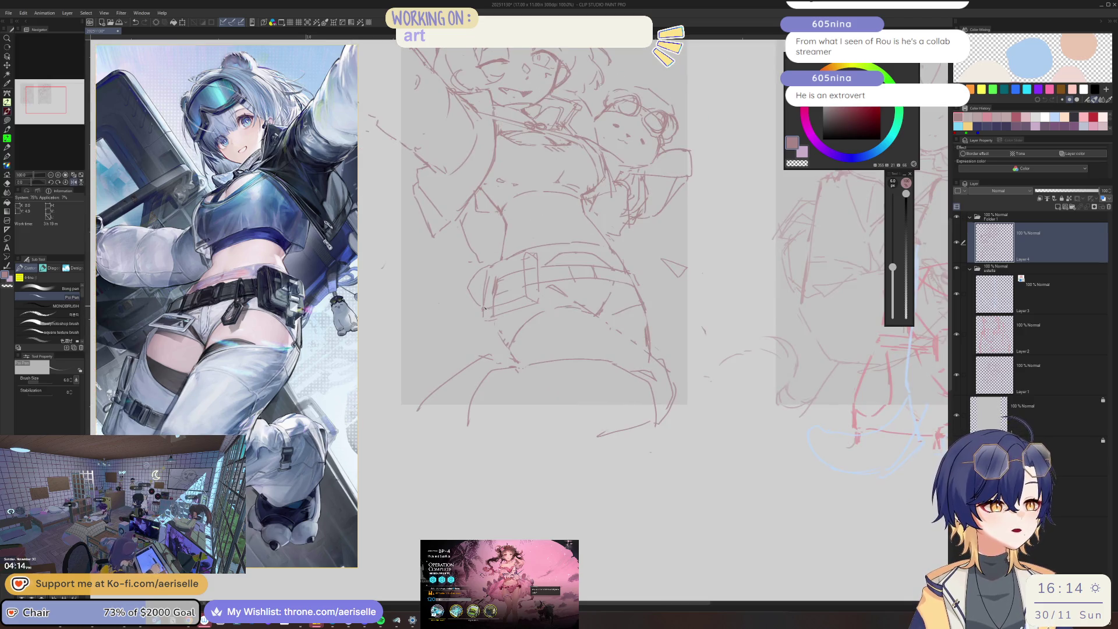
{"action": "key", "text": "h"}
{"action": "left_click_drag", "start_coordinate": [490, 315], "coordinate": [549, 281]}
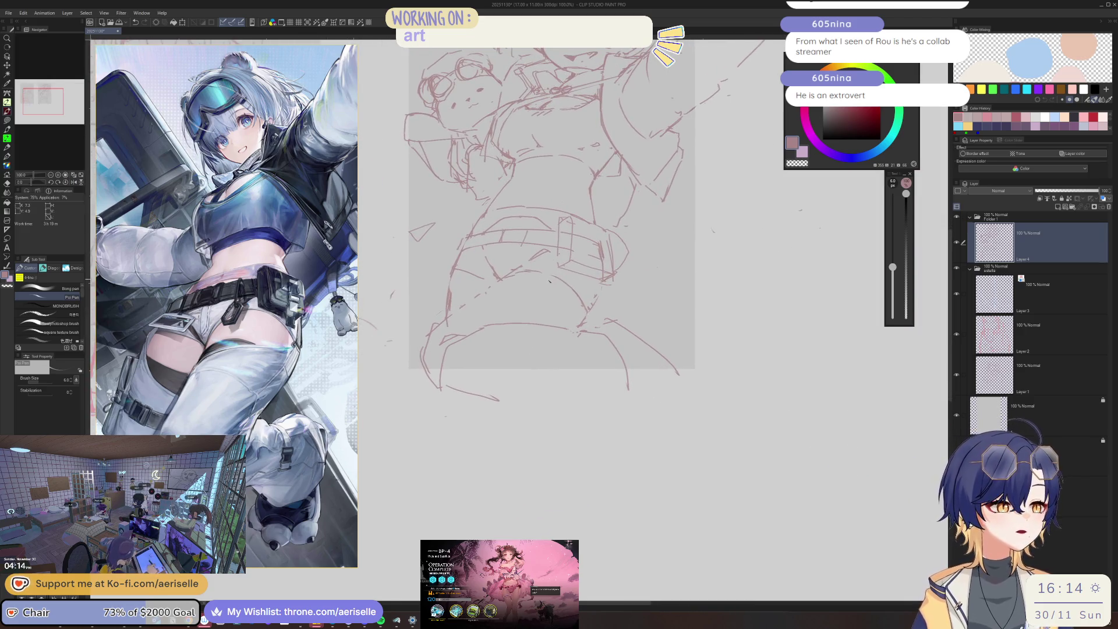
{"action": "key", "text": "h"}
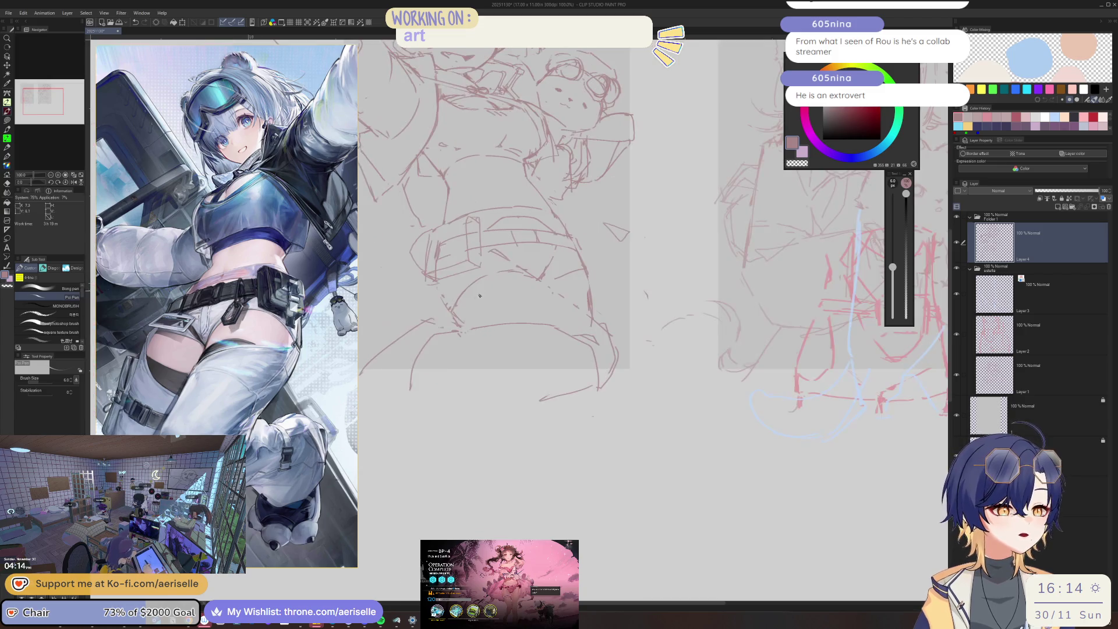
{"action": "left_click_drag", "start_coordinate": [479, 290], "coordinate": [488, 294]}
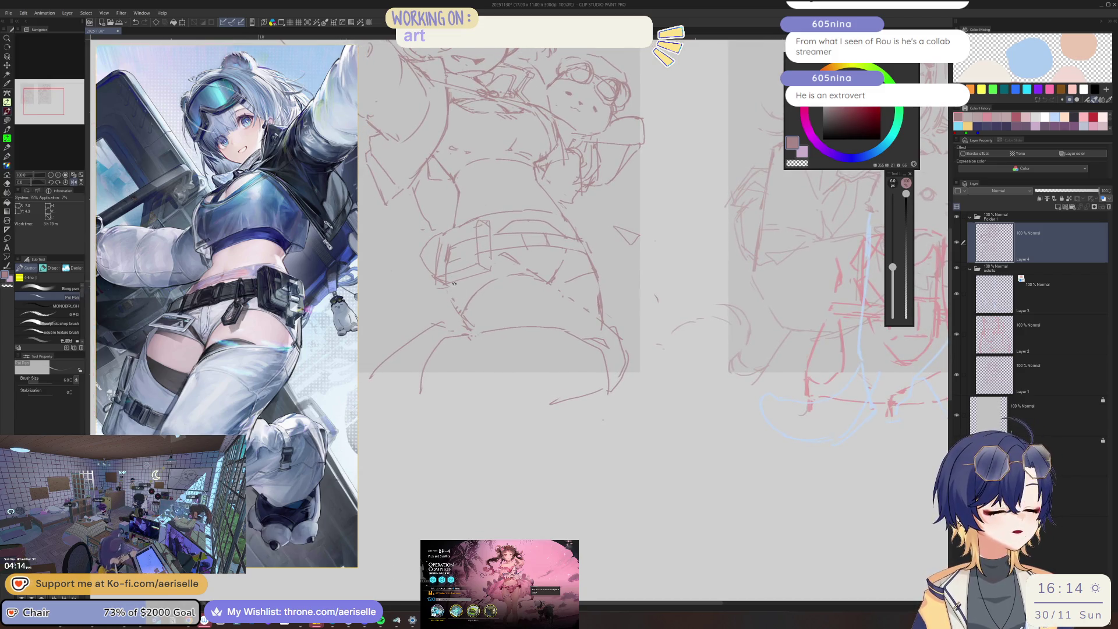
{"action": "key", "text": "h"}
{"action": "left_click_drag", "start_coordinate": [472, 301], "coordinate": [569, 286]}
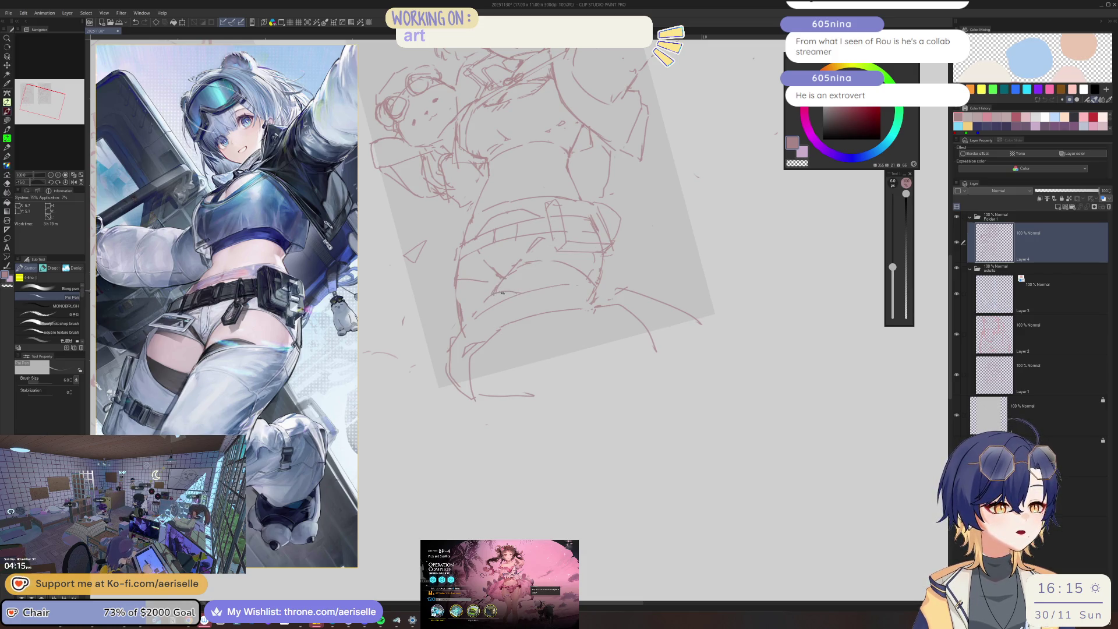
{"action": "mouse_move", "coordinate": [472, 322]}
{"action": "left_mouse_down"}
{"action": "mouse_move", "coordinate": [568, 286]}
{"action": "mouse_move", "coordinate": [600, 250]}
{"action": "mouse_move", "coordinate": [476, 309]}
{"action": "left_mouse_up"}
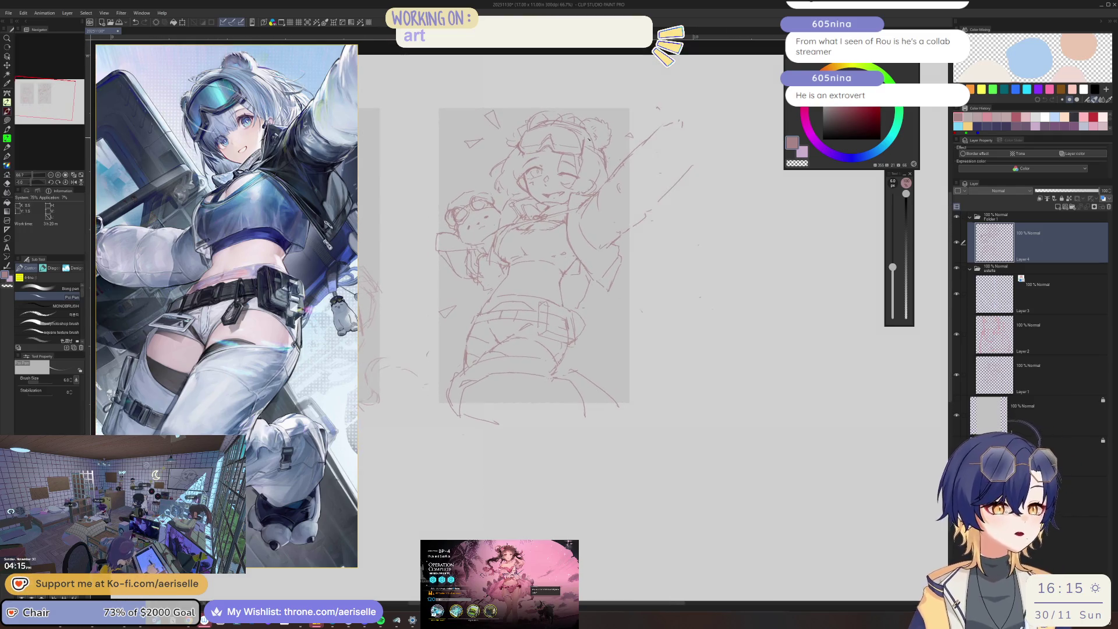
{"action": "scroll", "coordinate": [476, 309], "scroll_direction": "up", "scroll_amount": 5}
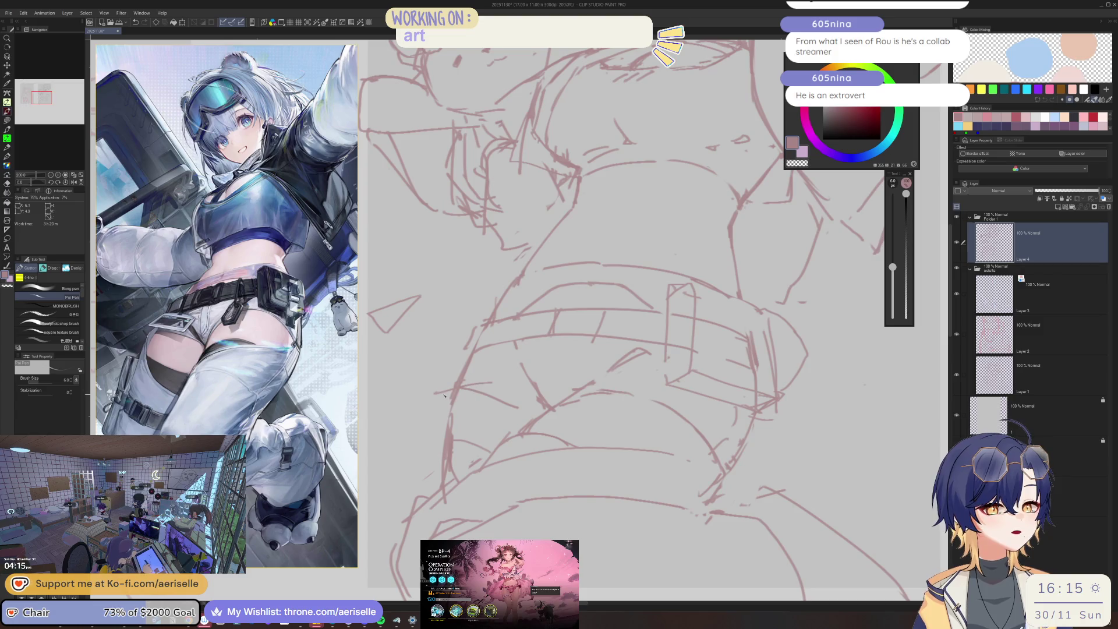
{"action": "mouse_move", "coordinate": [449, 369]}
{"action": "left_mouse_down"}
{"action": "mouse_move", "coordinate": [443, 414]}
{"action": "mouse_move", "coordinate": [503, 364]}
{"action": "mouse_move", "coordinate": [517, 412]}
{"action": "mouse_move", "coordinate": [493, 365]}
{"action": "mouse_move", "coordinate": [506, 362]}
{"action": "left_mouse_up"}
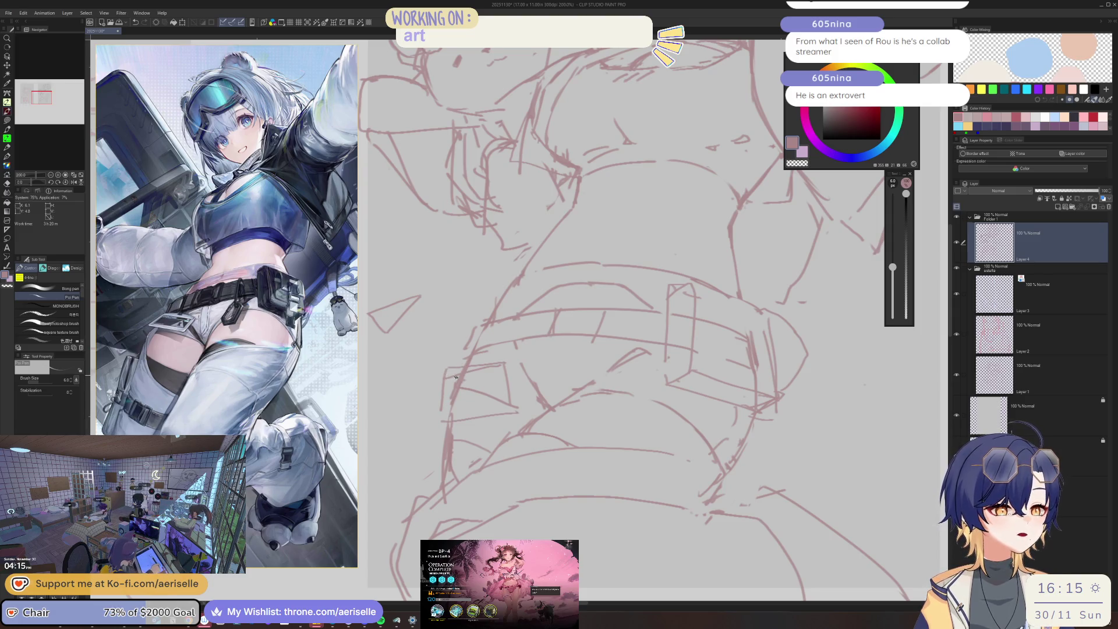
{"action": "key", "text": "ctrl+z"}
{"action": "mouse_move", "coordinate": [441, 375]}
{"action": "left_mouse_down"}
{"action": "mouse_move", "coordinate": [506, 366]}
{"action": "mouse_move", "coordinate": [516, 404]}
{"action": "left_mouse_up"}
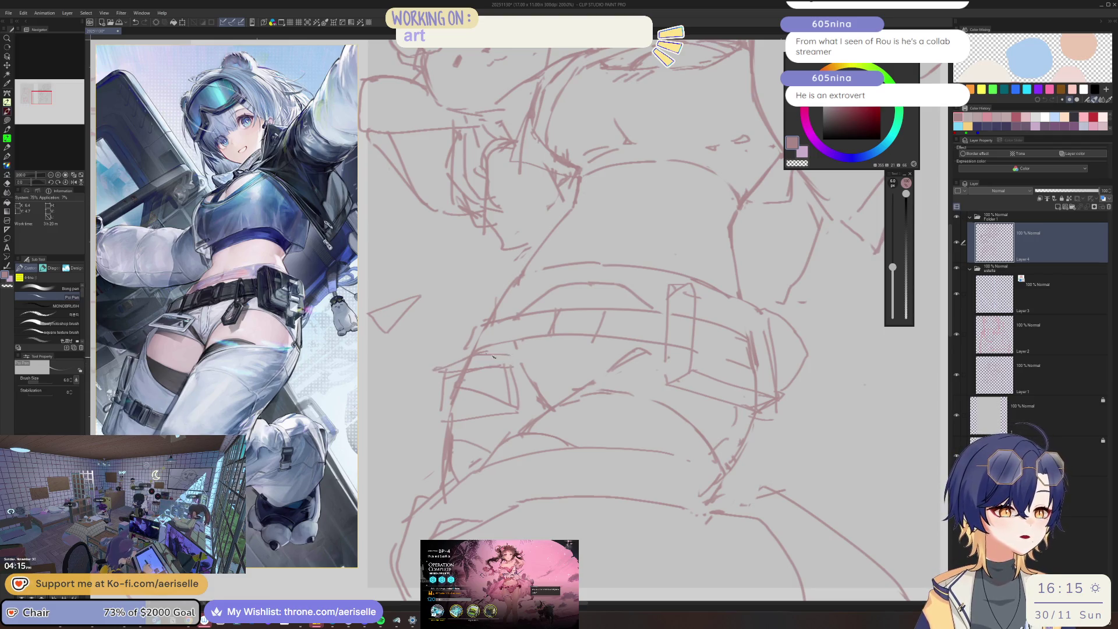
Draw the vertical belt strap line, redrawing it once, plus short strokes beside it.
{"action": "scroll", "coordinate": [636, 262], "scroll_direction": "down", "scroll_amount": 2}
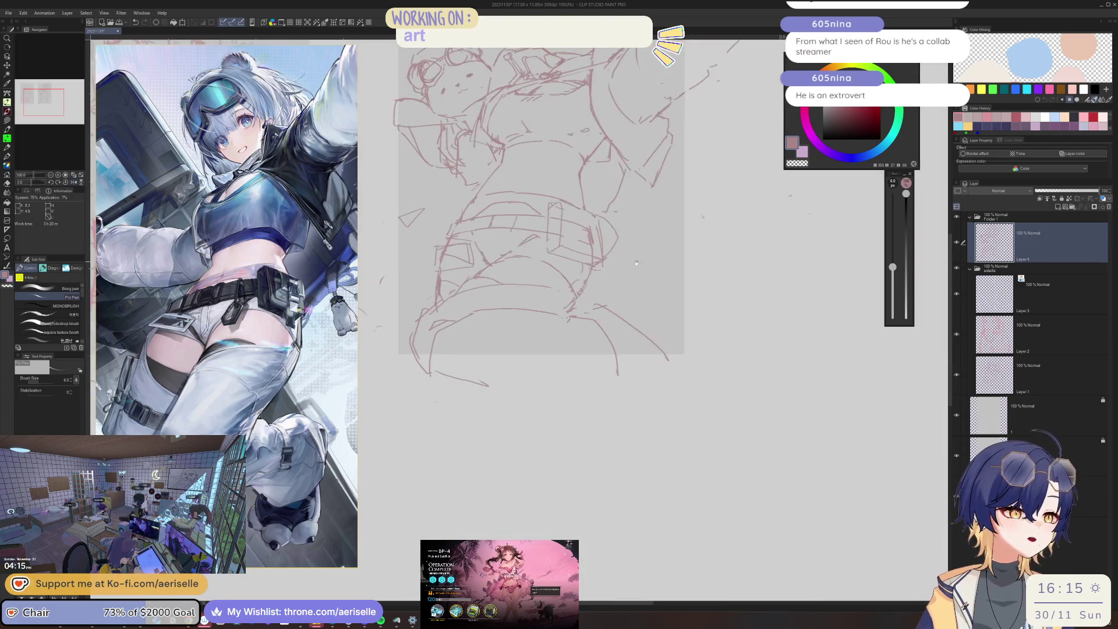
{"action": "left_click_drag", "start_coordinate": [637, 263], "coordinate": [624, 303]}
{"action": "scroll", "coordinate": [516, 249], "scroll_direction": "up", "scroll_amount": 2}
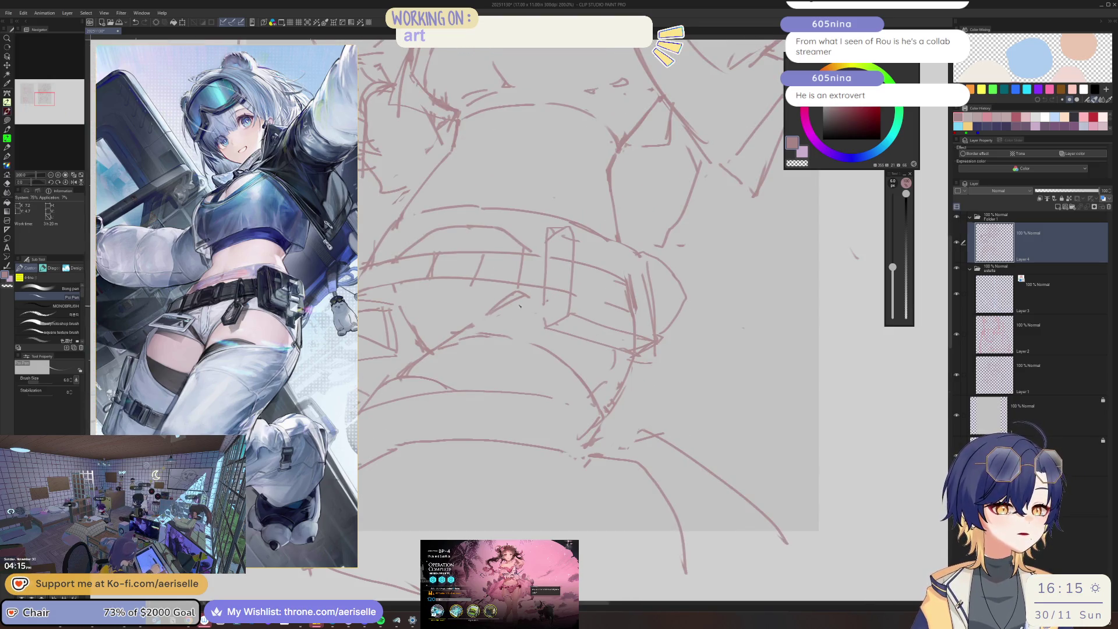
{"action": "left_click_drag", "start_coordinate": [513, 304], "coordinate": [516, 360]}
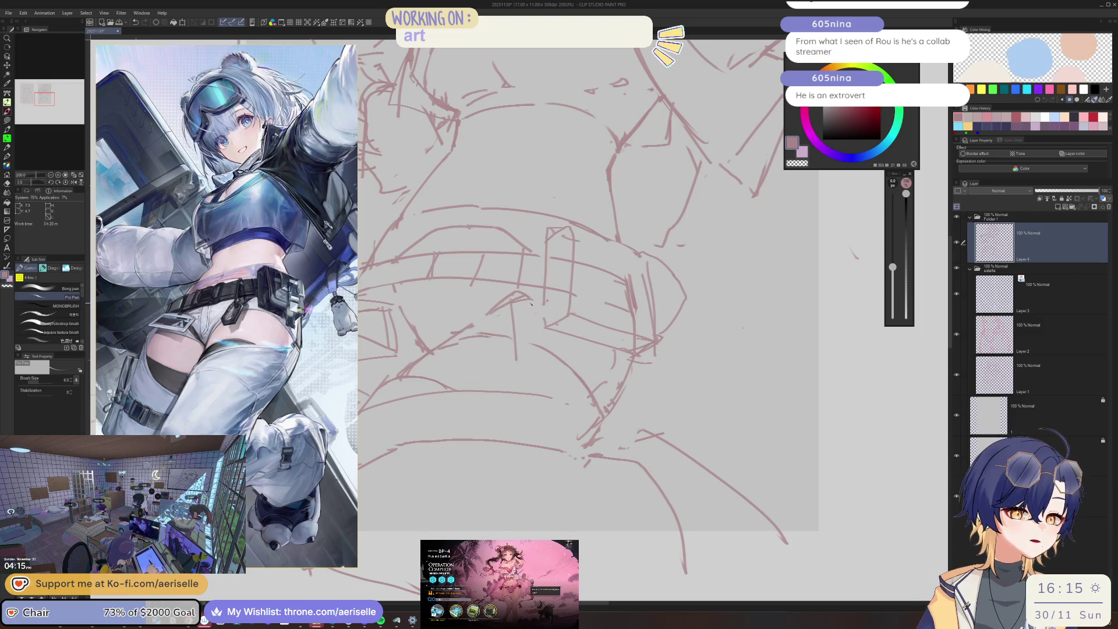
{"action": "key", "text": "ctrl+z"}
{"action": "left_click_drag", "start_coordinate": [510, 310], "coordinate": [512, 357]}
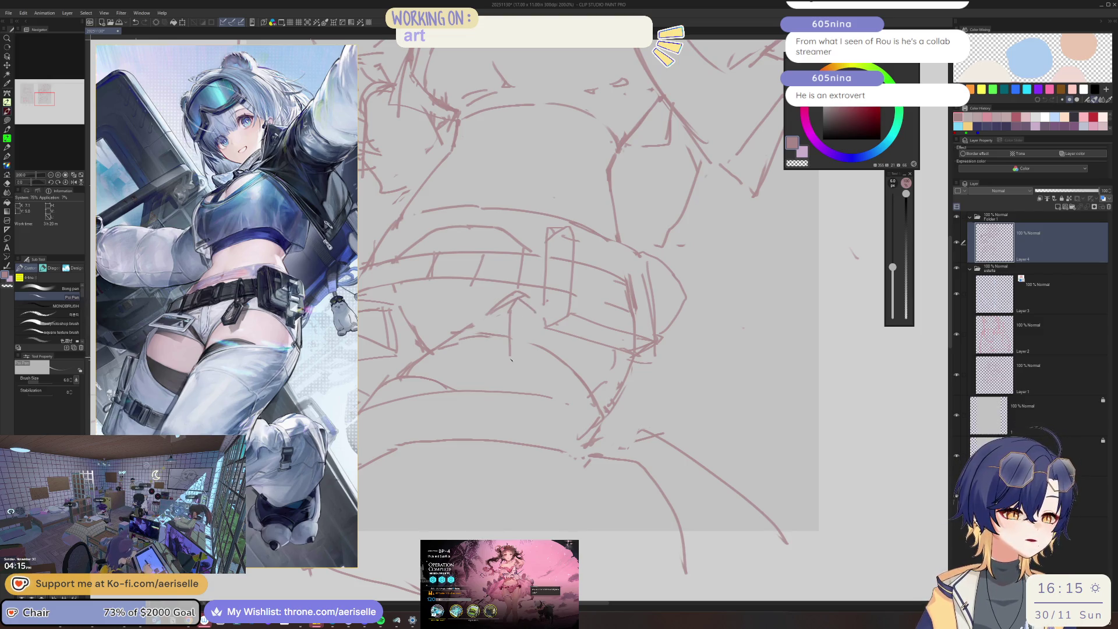
{"action": "mouse_move", "coordinate": [548, 309]}
{"action": "left_mouse_down"}
{"action": "mouse_move", "coordinate": [533, 348]}
{"action": "mouse_move", "coordinate": [551, 365]}
{"action": "left_mouse_up"}
{"action": "left_click_drag", "start_coordinate": [654, 389], "coordinate": [591, 330]}
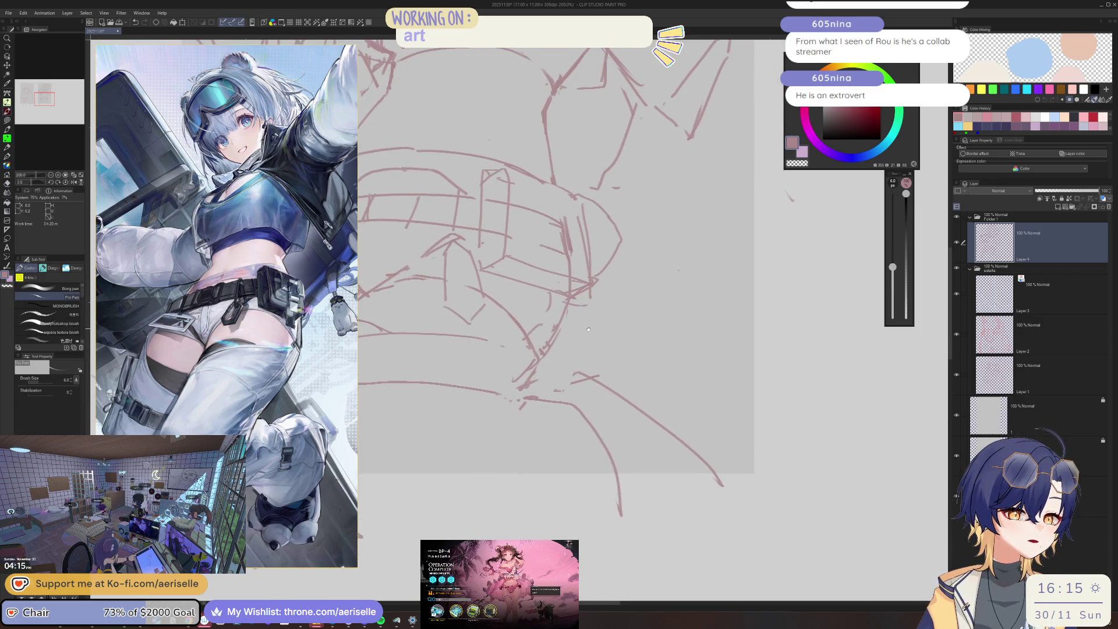
{"action": "left_click_drag", "start_coordinate": [583, 201], "coordinate": [600, 288]}
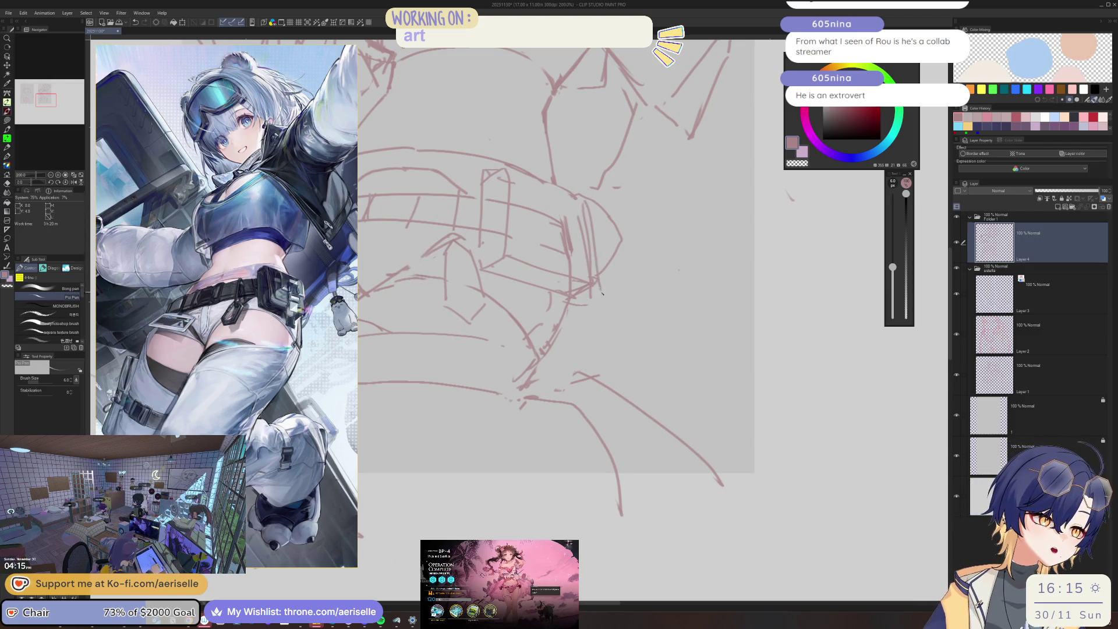
{"action": "scroll", "coordinate": [599, 288], "scroll_direction": "down", "scroll_amount": 3}
{"action": "left_click_drag", "start_coordinate": [554, 351], "coordinate": [612, 257]}
{"action": "scroll", "coordinate": [258, 333], "scroll_direction": "down", "scroll_amount": 3}
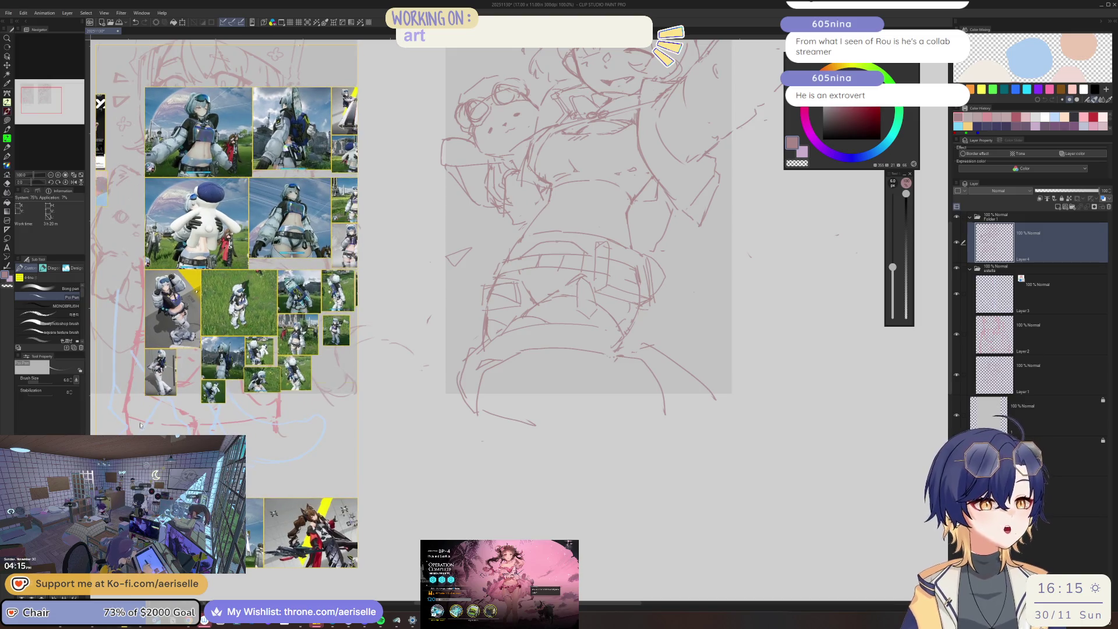
{"action": "scroll", "coordinate": [268, 326], "scroll_direction": "down", "scroll_amount": 5}
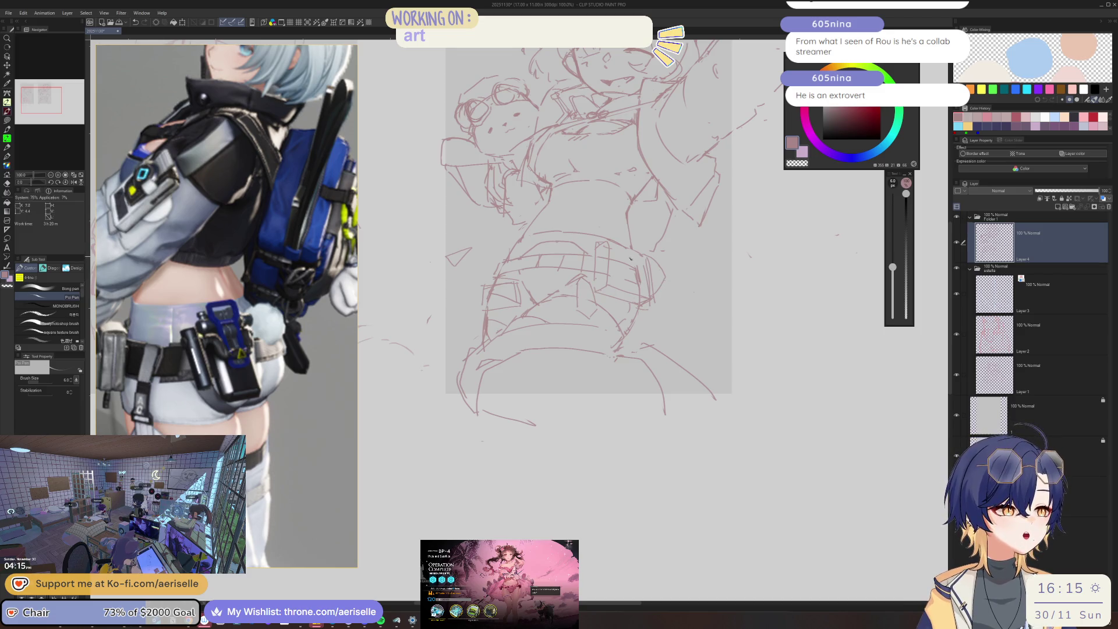
{"action": "key", "text": "e"}
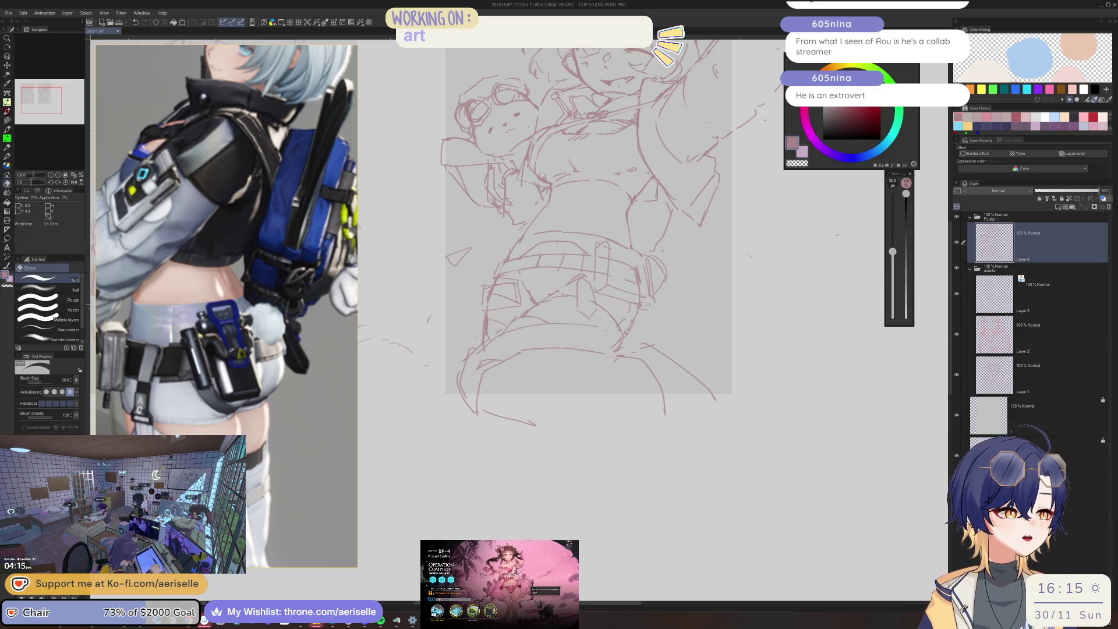
{"action": "key", "text": "p"}
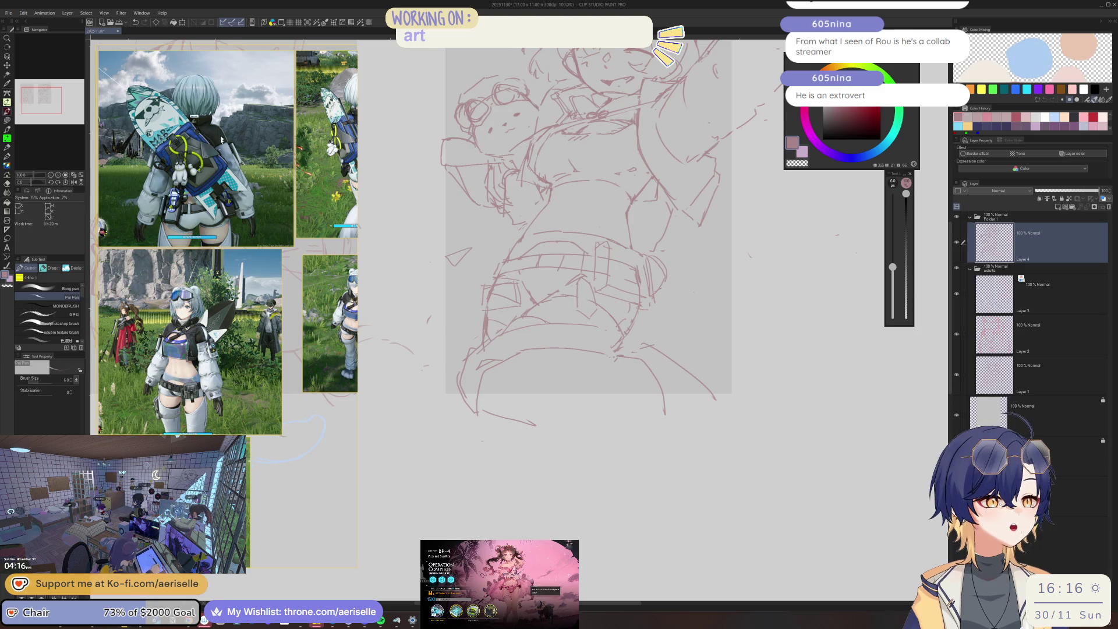
{"action": "scroll", "coordinate": [496, 292], "scroll_direction": "down", "scroll_amount": 5}
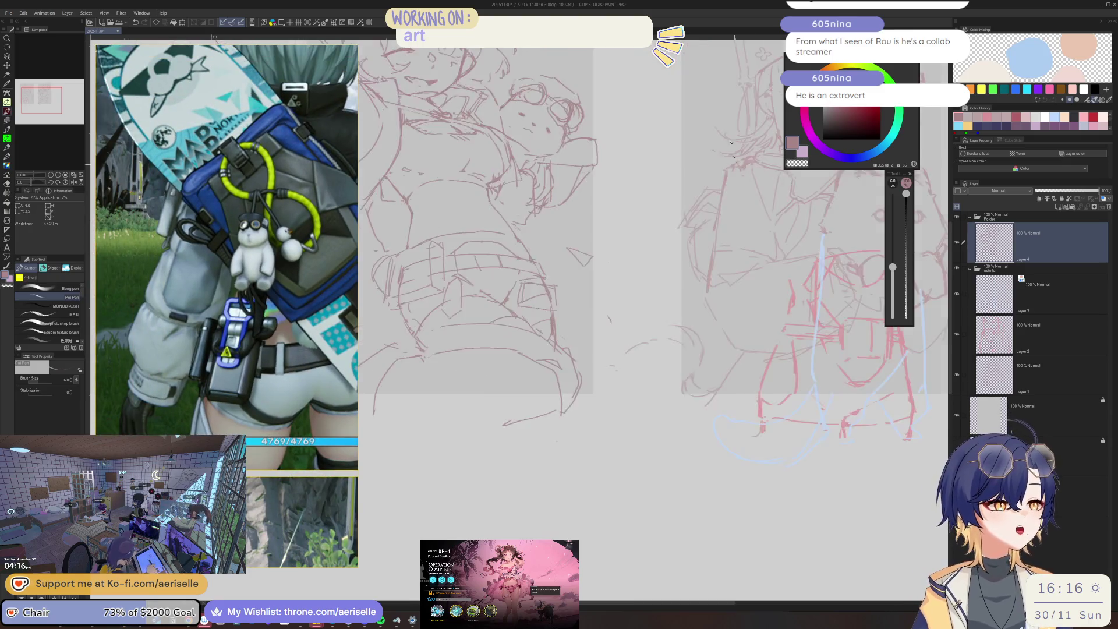
{"action": "scroll", "coordinate": [496, 291], "scroll_direction": "up", "scroll_amount": 5}
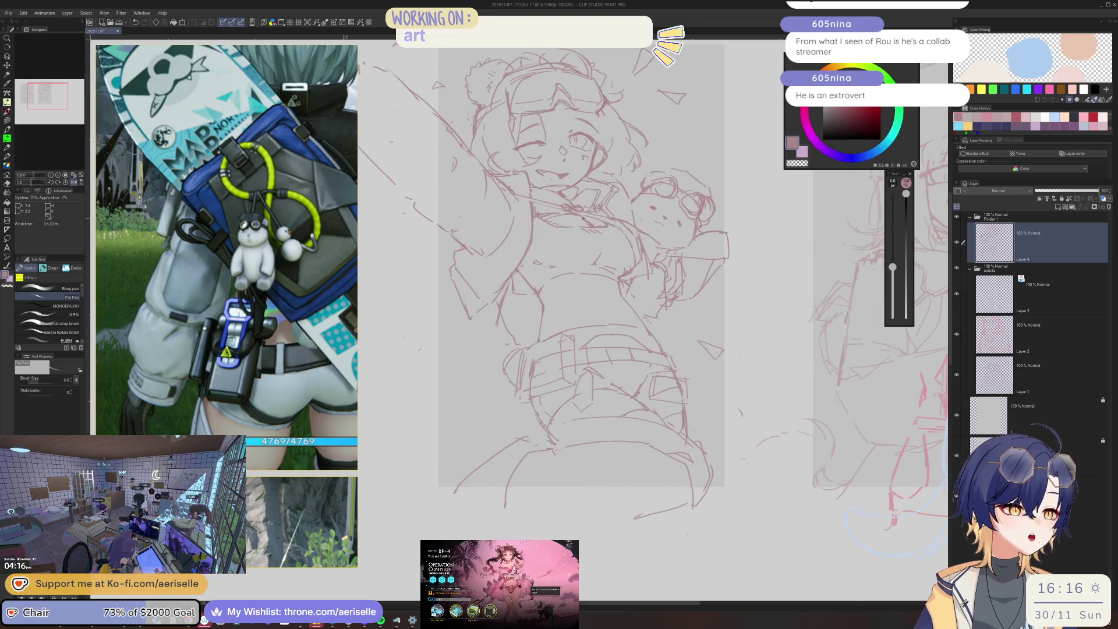
{"action": "scroll", "coordinate": [645, 184], "scroll_direction": "up", "scroll_amount": 1}
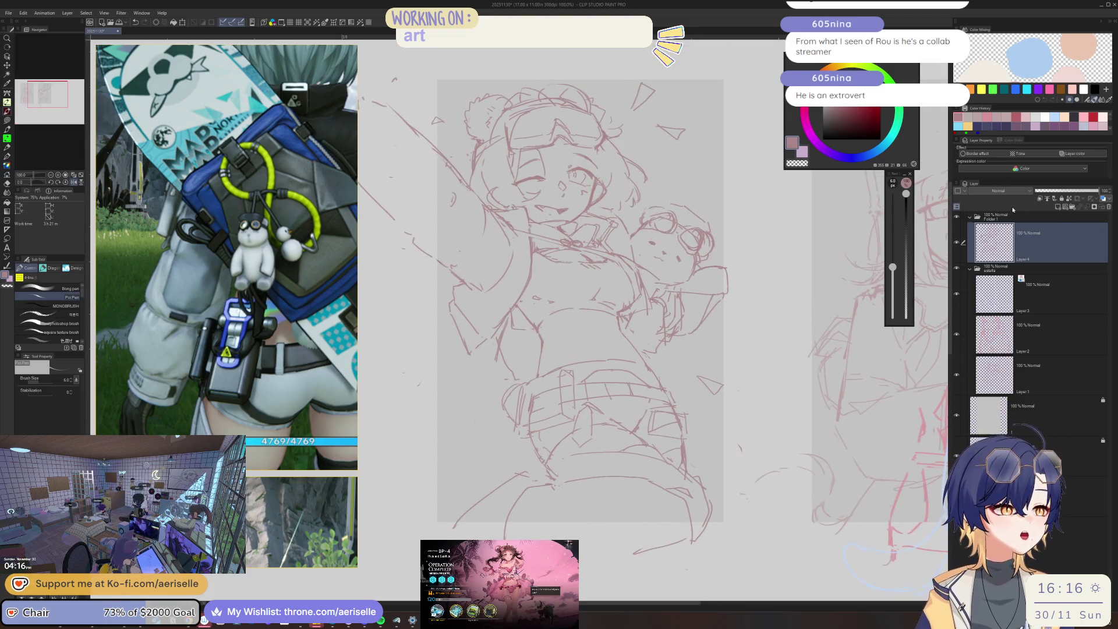
Add a new layer above Layer 4 and zoom out to 66.7% with the references in view.
{"action": "left_click", "coordinate": [1058, 207]}
{"action": "left_click_drag", "start_coordinate": [1044, 278], "coordinate": [1043, 289]}
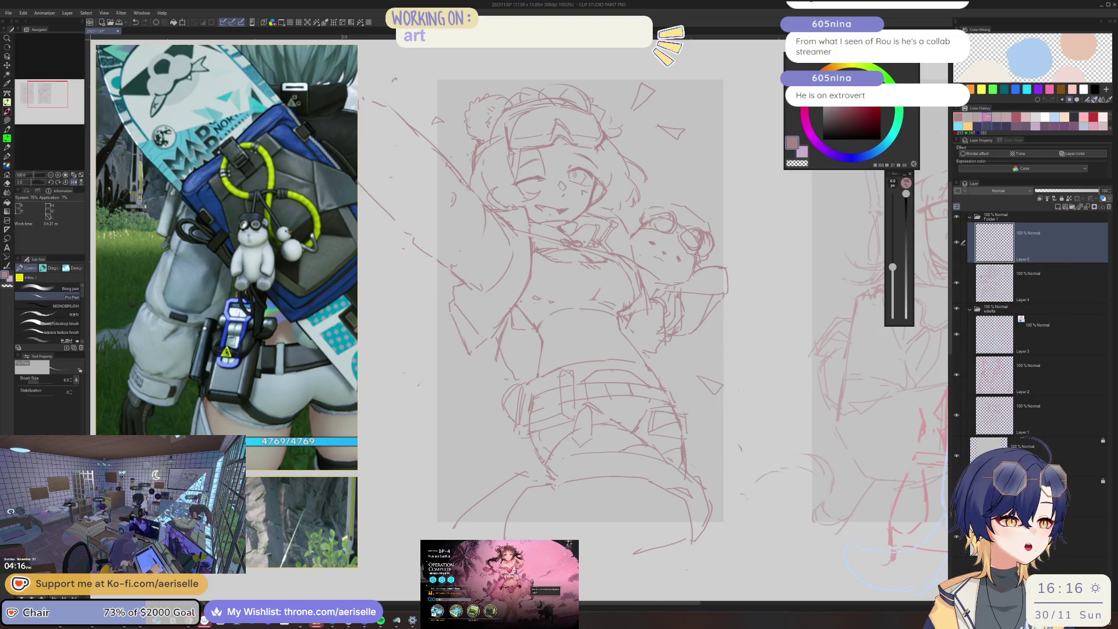
{"action": "key", "text": "h"}
{"action": "key", "text": "ctrl+minus"}
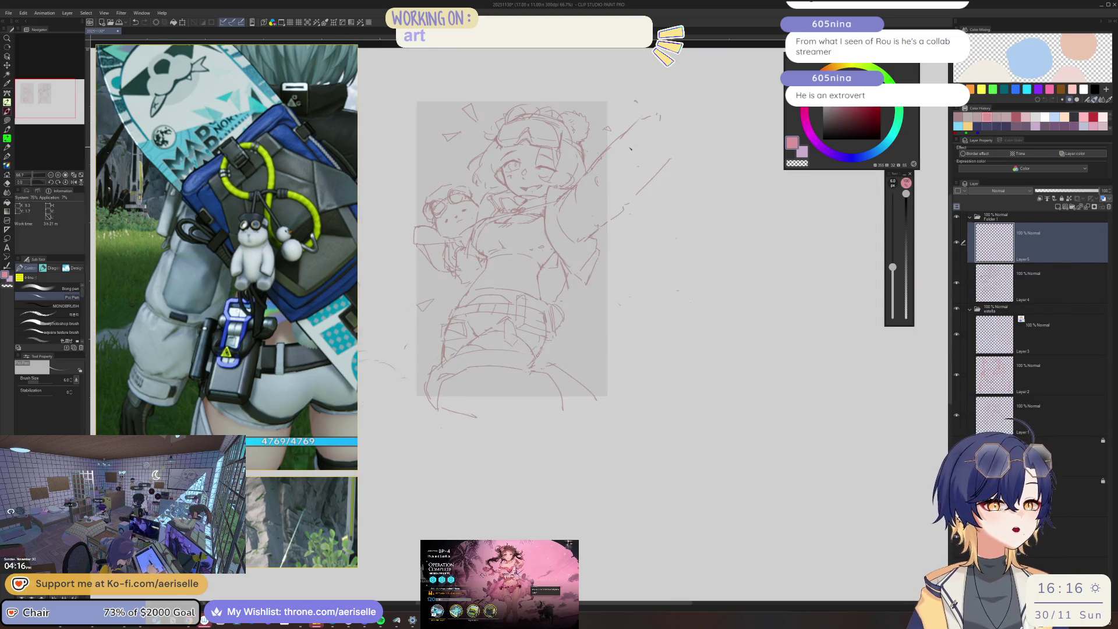
{"action": "scroll", "coordinate": [196, 313], "scroll_direction": "down", "scroll_amount": 3}
{"action": "scroll", "coordinate": [196, 313], "scroll_direction": "up", "scroll_amount": 3}
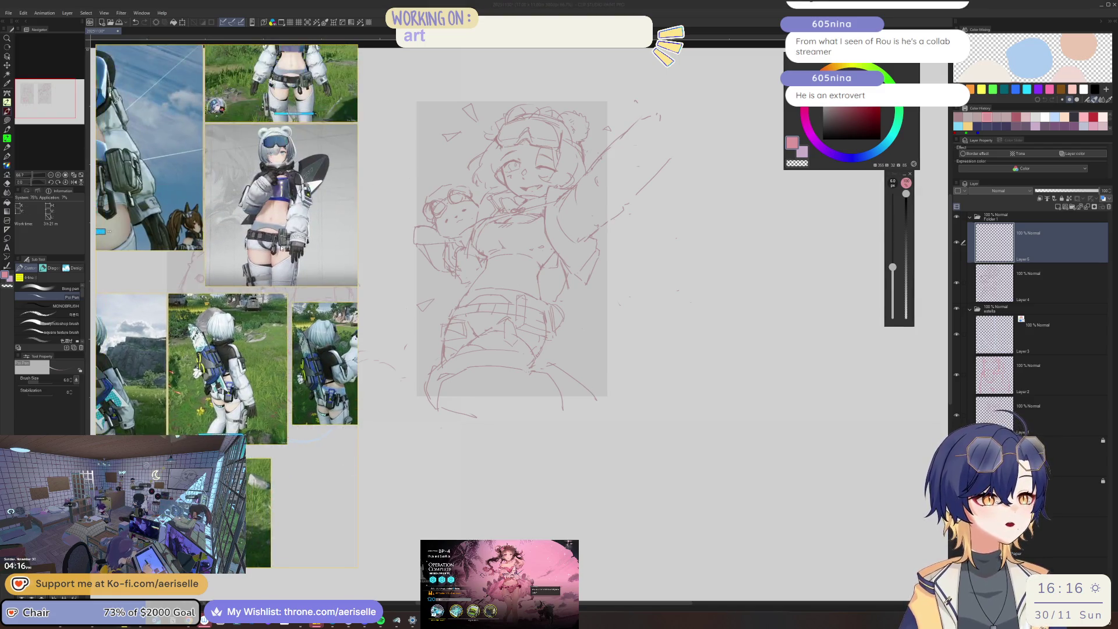
{"action": "scroll", "coordinate": [603, 152], "scroll_direction": "up", "scroll_amount": 2}
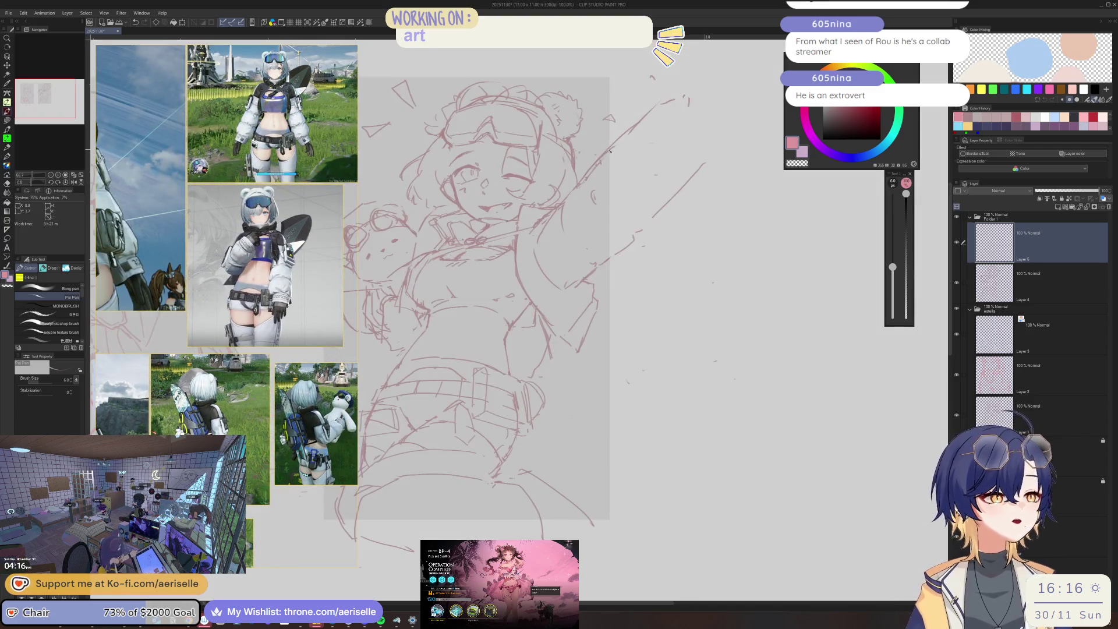
{"action": "left_click", "coordinate": [357, 370]}
{"action": "mouse_move", "coordinate": [364, 367]}
{"action": "left_mouse_down"}
{"action": "mouse_move", "coordinate": [465, 339]}
{"action": "mouse_move", "coordinate": [708, 122]}
{"action": "left_mouse_up"}
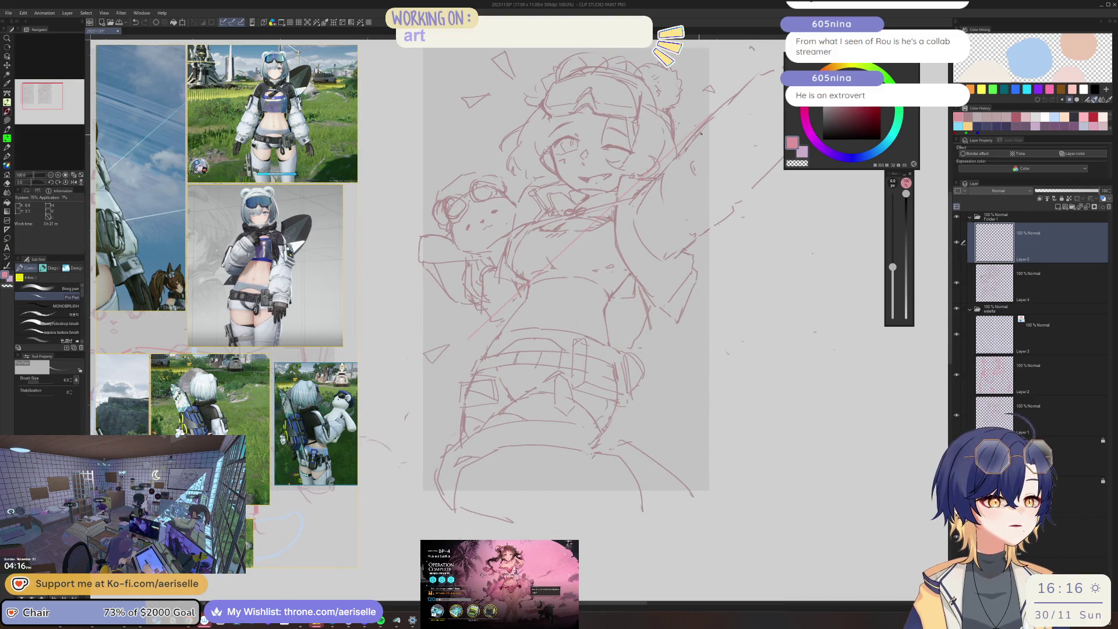
On Layer 4, draw and partly erase a line at the right side of the waist.
{"action": "left_click", "coordinate": [1013, 283]}
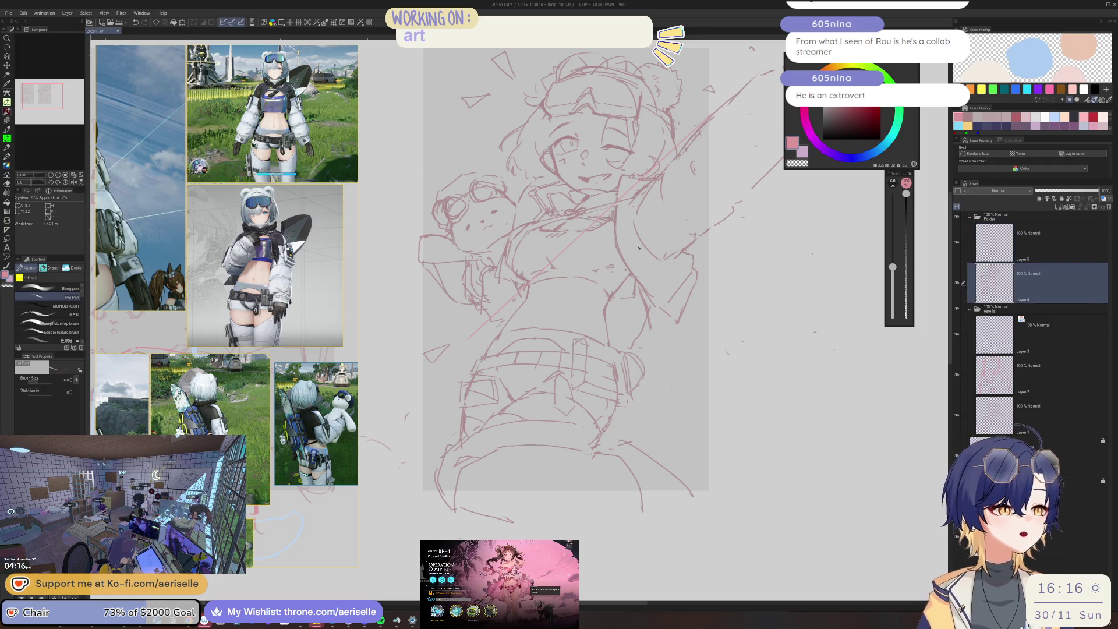
{"action": "key", "text": "ctrl+plus"}
{"action": "key", "text": "e"}
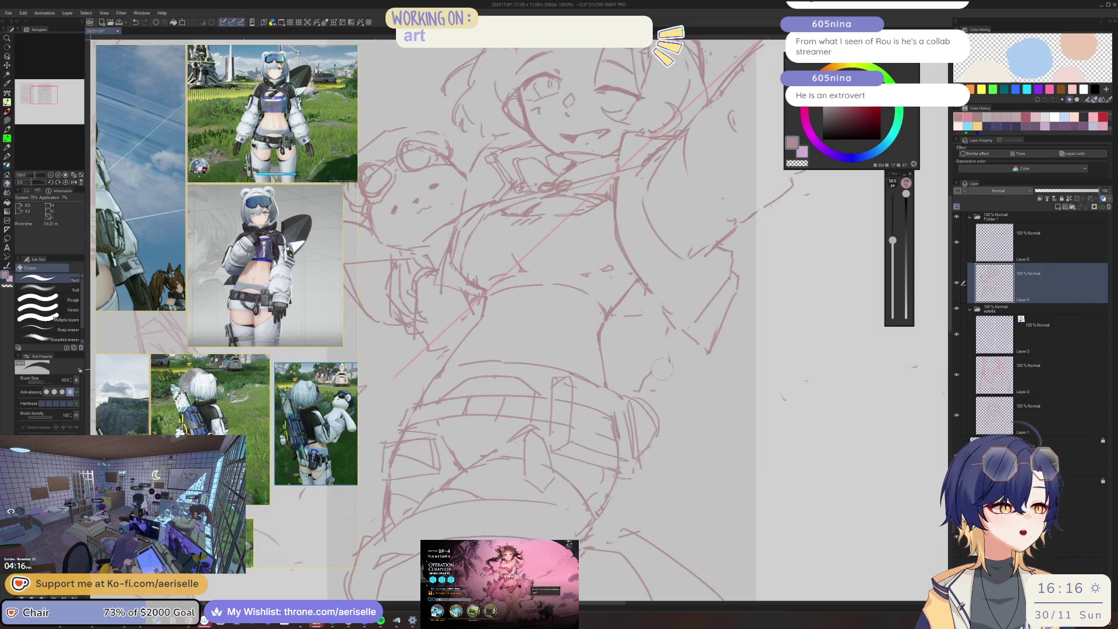
{"action": "key", "text": "p"}
{"action": "mouse_move", "coordinate": [649, 299]}
{"action": "left_mouse_down"}
{"action": "mouse_move", "coordinate": [617, 341]}
{"action": "mouse_move", "coordinate": [599, 334]}
{"action": "mouse_move", "coordinate": [651, 303]}
{"action": "left_mouse_up"}
{"action": "key", "text": "e"}
{"action": "key", "text": "p"}
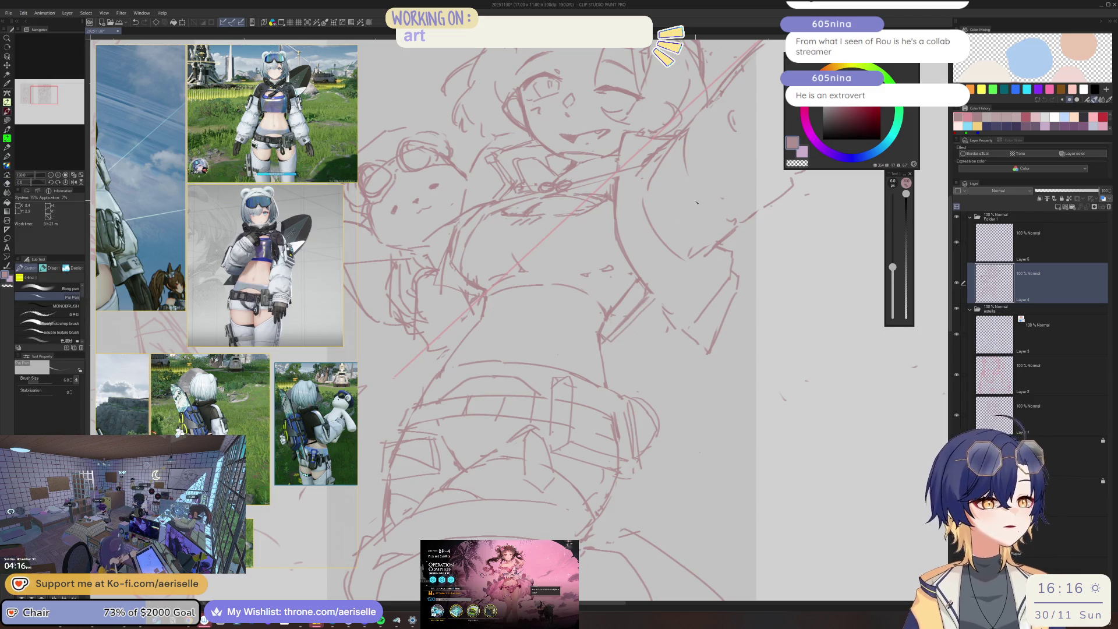
{"action": "scroll", "coordinate": [464, 277], "scroll_direction": "down", "scroll_amount": 1}
{"action": "scroll", "coordinate": [189, 256], "scroll_direction": "down", "scroll_amount": 3}
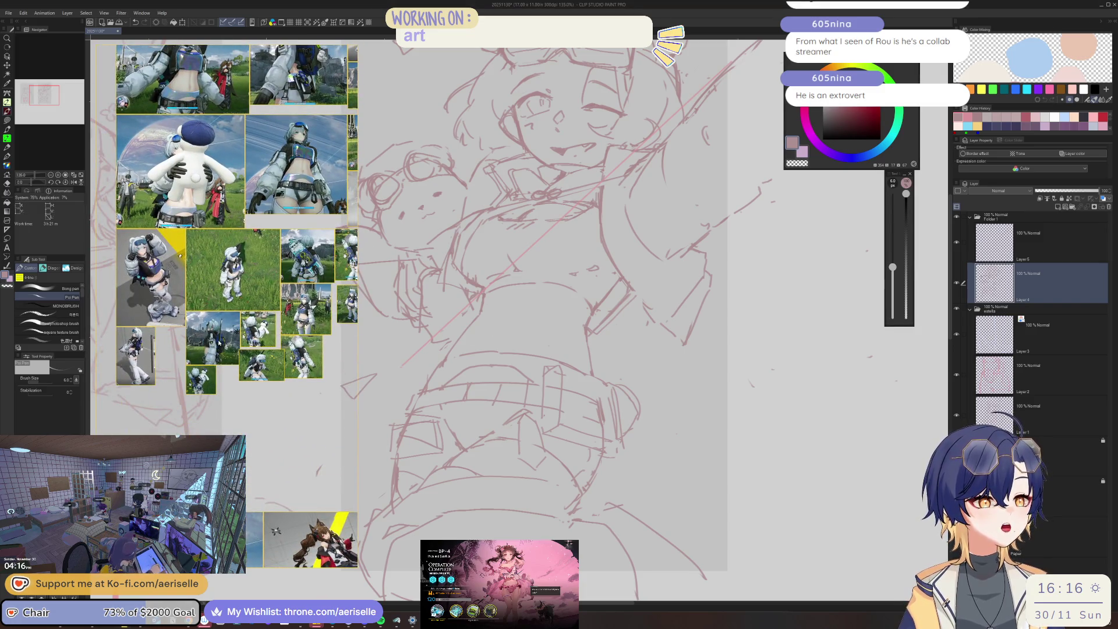
{"action": "scroll", "coordinate": [258, 319], "scroll_direction": "up", "scroll_amount": 5}
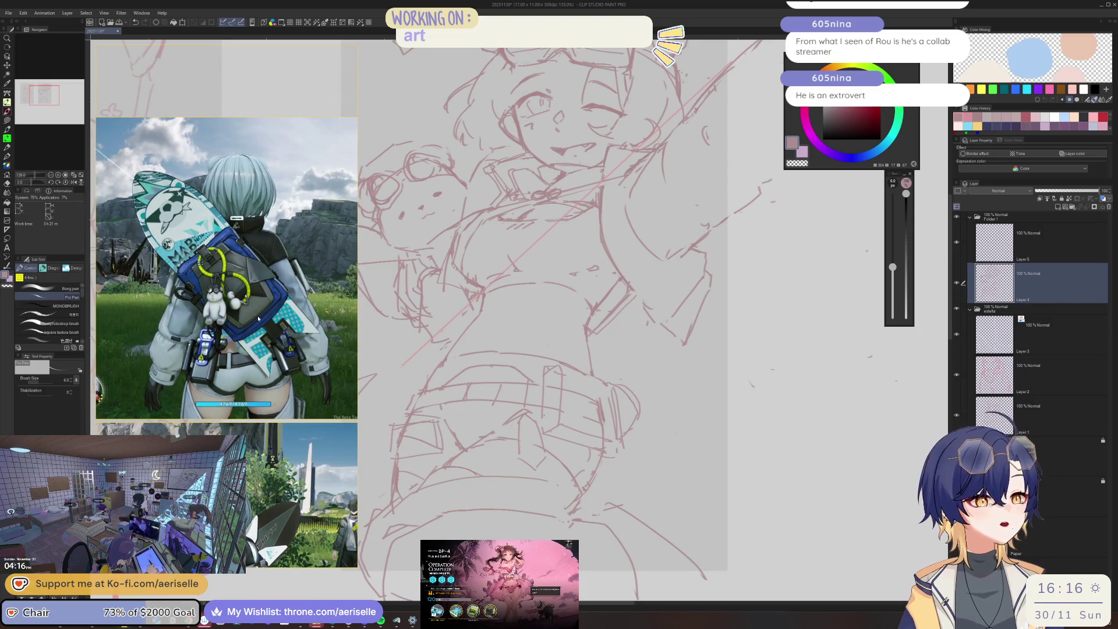
{"action": "left_click_drag", "start_coordinate": [426, 331], "coordinate": [464, 324]}
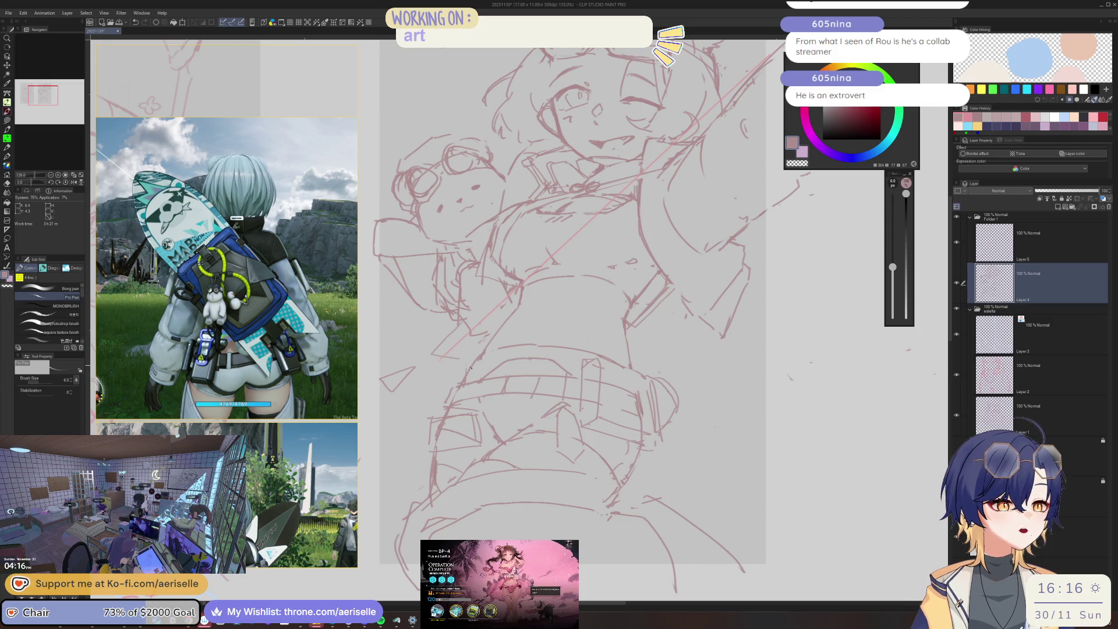
Move Layer5 below Layer 4, hatch the belt in lighter pink with a leg line, and lasso the sketch.
{"action": "left_click_drag", "start_coordinate": [1043, 242], "coordinate": [1042, 289]}
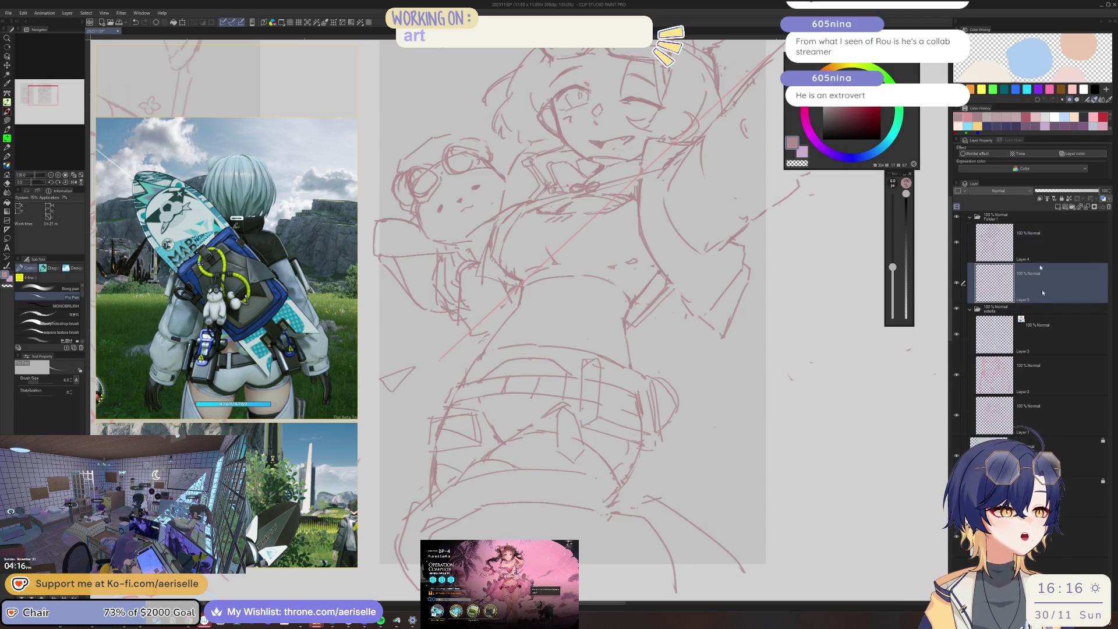
{"action": "left_click", "coordinate": [562, 246], "text": "alt"}
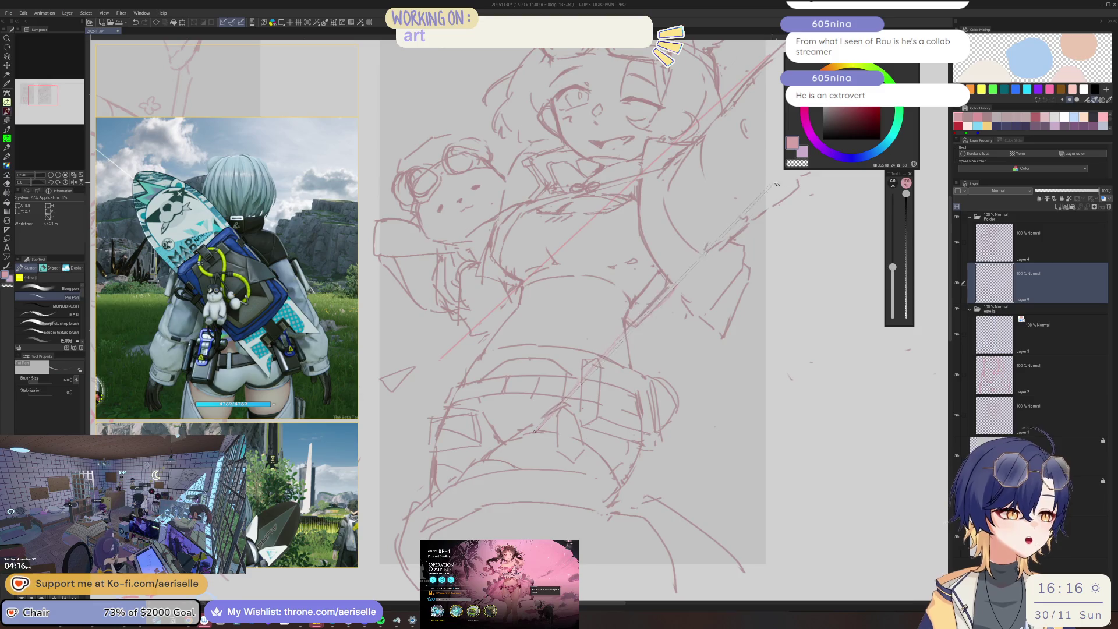
{"action": "left_click_drag", "start_coordinate": [541, 426], "coordinate": [523, 452]}
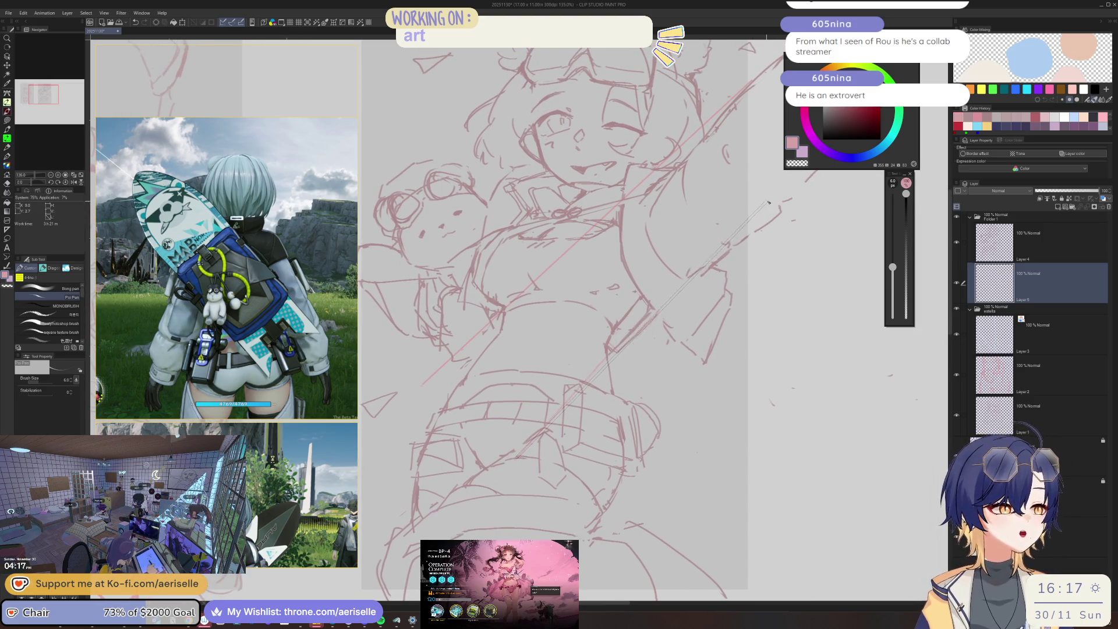
{"action": "left_click_drag", "start_coordinate": [519, 318], "coordinate": [535, 350]}
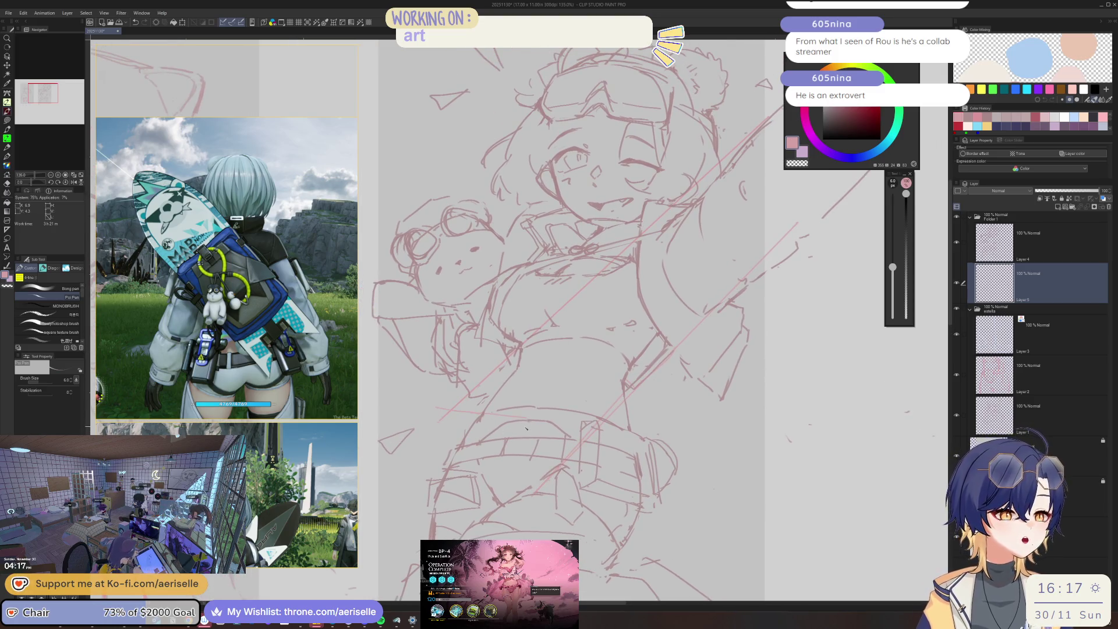
{"action": "mouse_move", "coordinate": [520, 389]}
{"action": "left_mouse_down"}
{"action": "mouse_move", "coordinate": [539, 396]}
{"action": "mouse_move", "coordinate": [531, 460]}
{"action": "left_mouse_up"}
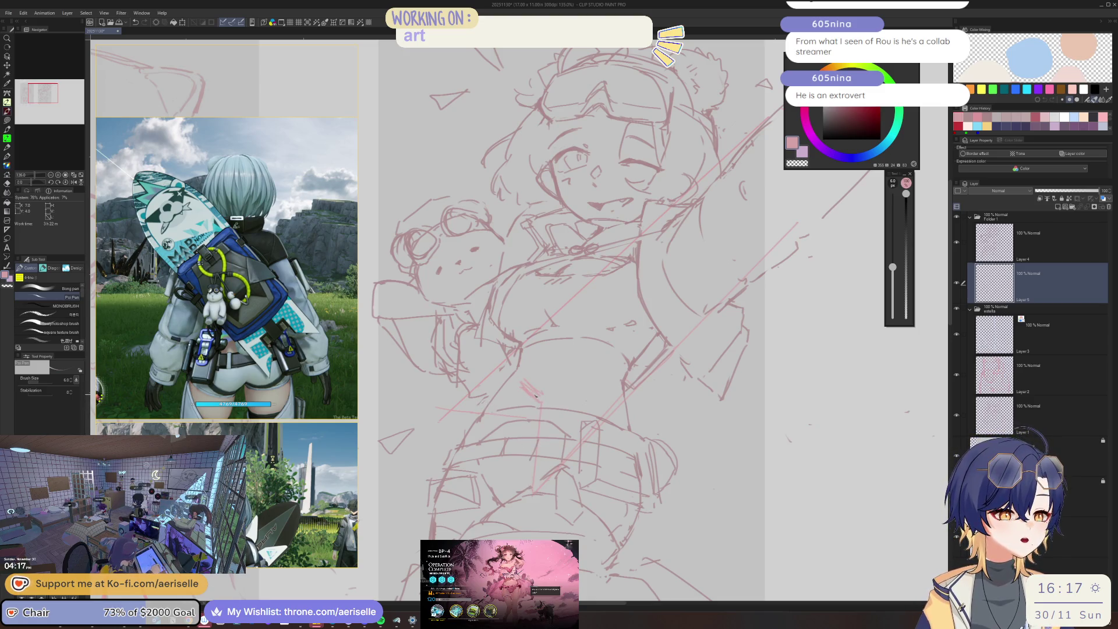
{"action": "scroll", "coordinate": [639, 301], "scroll_direction": "down", "scroll_amount": 3}
{"action": "left_click_drag", "start_coordinate": [639, 301], "coordinate": [589, 322]}
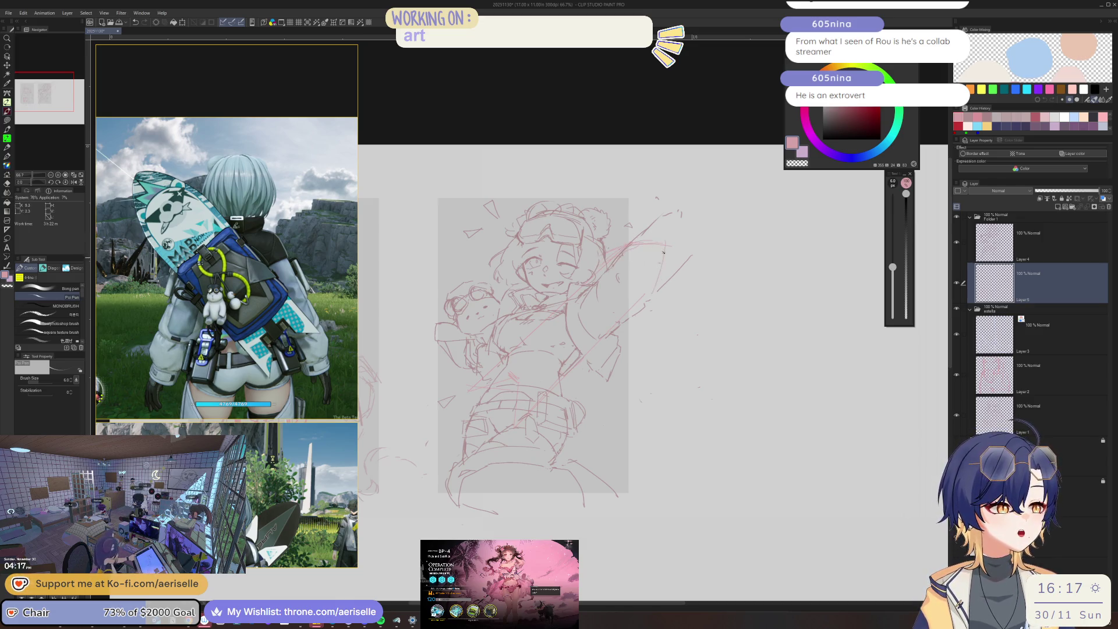
{"action": "key", "text": "m"}
{"action": "mouse_move", "coordinate": [648, 213]}
{"action": "left_mouse_down"}
{"action": "mouse_move", "coordinate": [614, 213]}
{"action": "mouse_move", "coordinate": [647, 167]}
{"action": "left_mouse_up"}
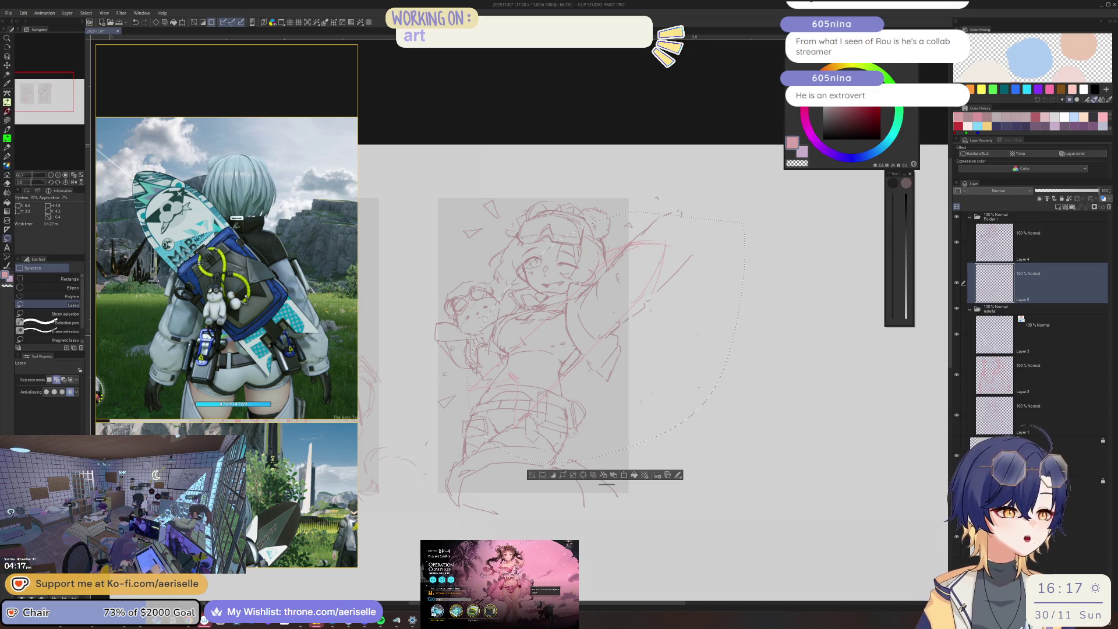
Rotate, shift and reshape the selected sketch with Scale/Rotate, then apply it.
{"action": "key", "text": "ctrl+t"}
{"action": "left_click_drag", "start_coordinate": [750, 210], "coordinate": [730, 195]}
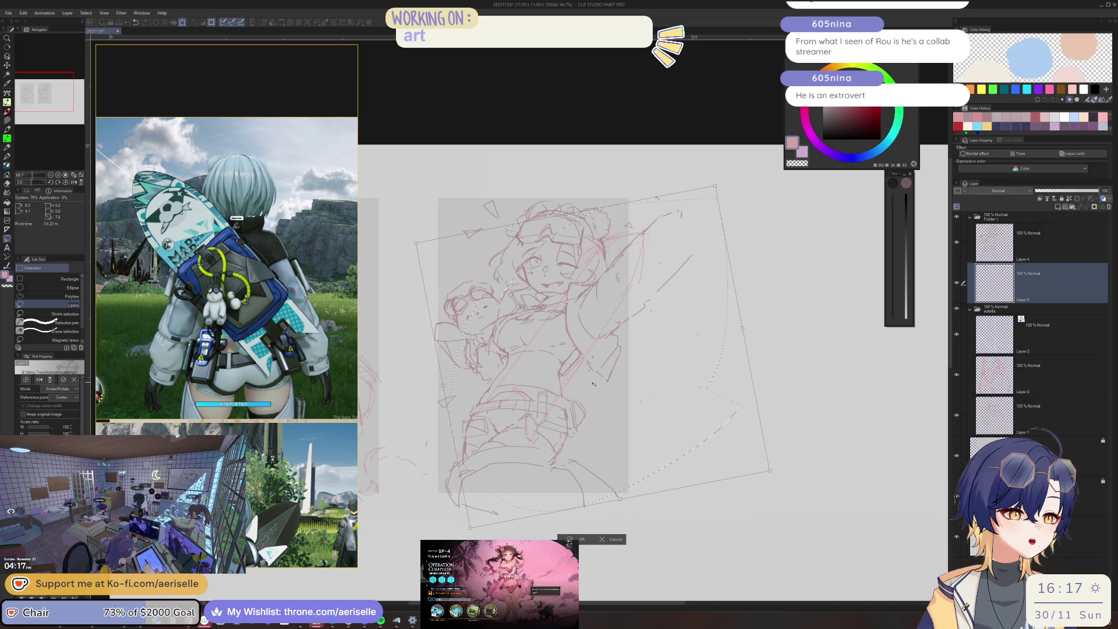
{"action": "mouse_move", "coordinate": [761, 275]}
{"action": "left_mouse_down"}
{"action": "mouse_move", "coordinate": [769, 330]}
{"action": "mouse_move", "coordinate": [808, 270]}
{"action": "mouse_move", "coordinate": [787, 302]}
{"action": "mouse_move", "coordinate": [719, 312]}
{"action": "left_mouse_up"}
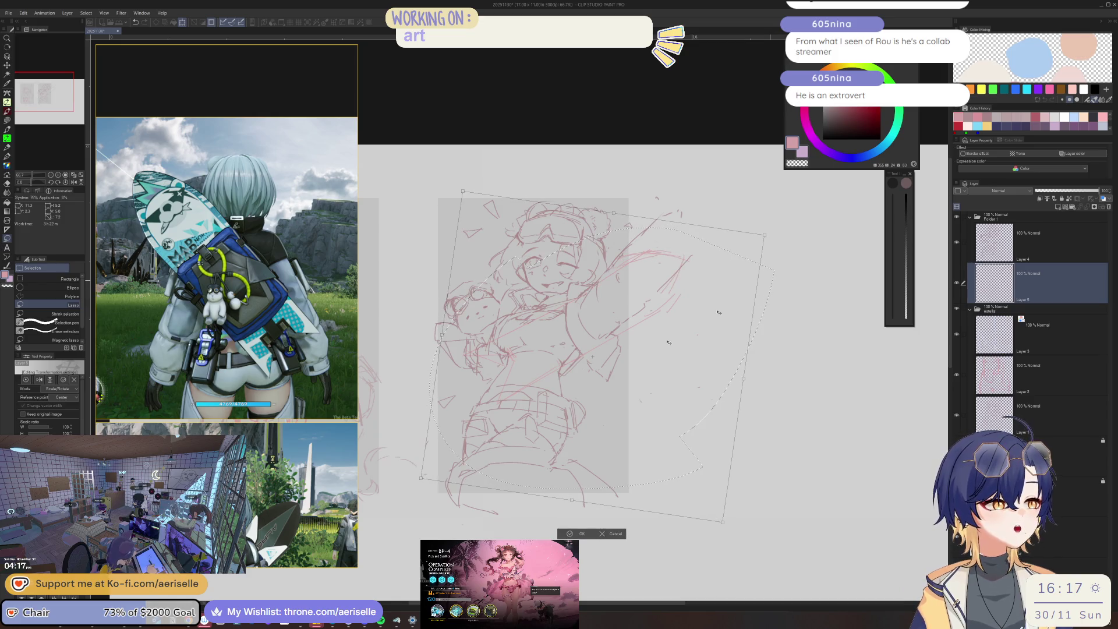
{"action": "mouse_move", "coordinate": [665, 341]}
{"action": "left_mouse_down"}
{"action": "mouse_move", "coordinate": [639, 336]}
{"action": "mouse_move", "coordinate": [644, 345]}
{"action": "left_mouse_up"}
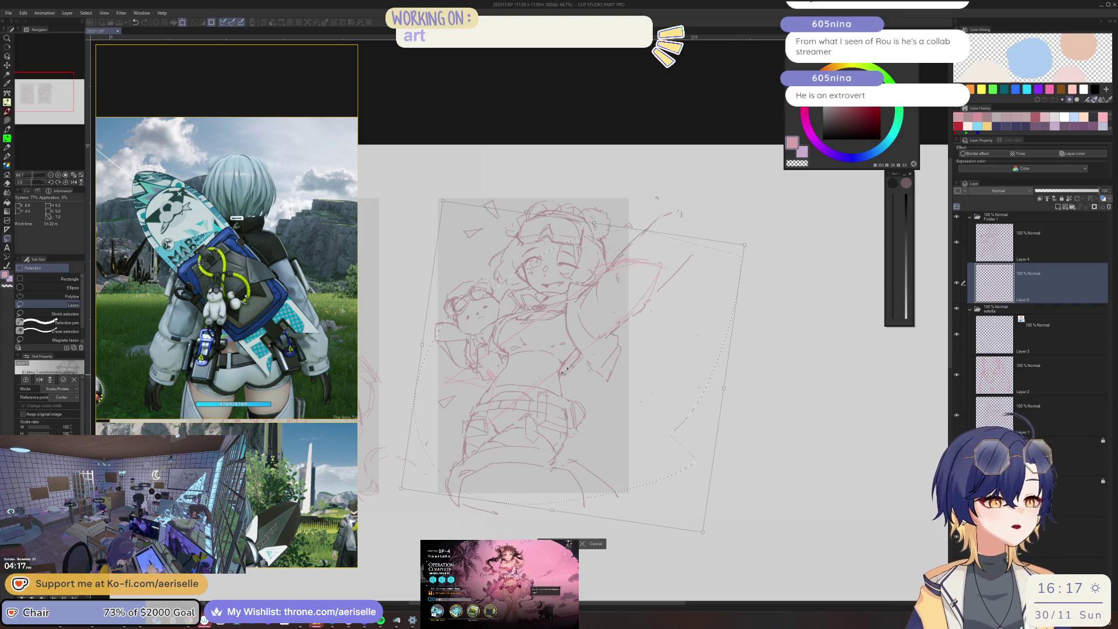
{"action": "left_click_drag", "start_coordinate": [711, 289], "coordinate": [712, 288]}
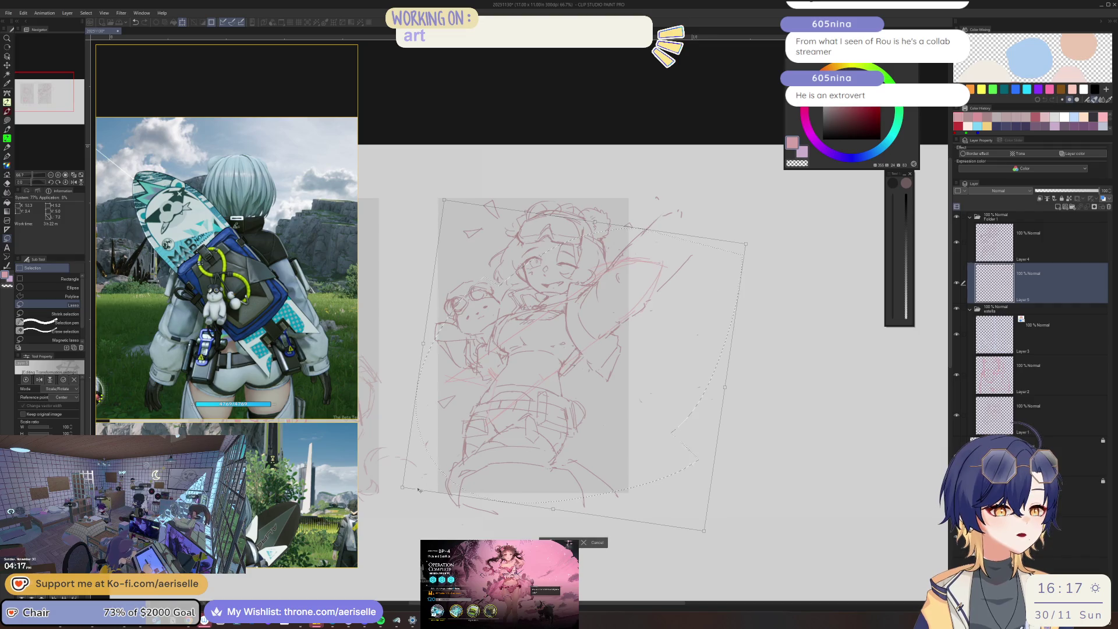
{"action": "left_click_drag", "start_coordinate": [403, 488], "coordinate": [397, 479]}
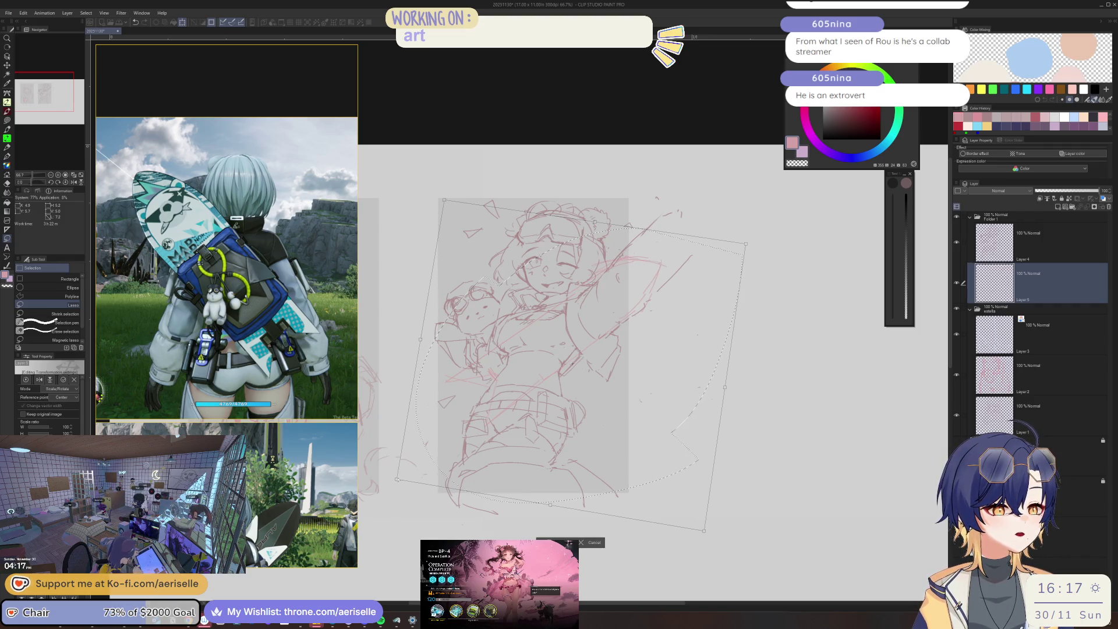
{"action": "left_click_drag", "start_coordinate": [561, 506], "coordinate": [565, 528]}
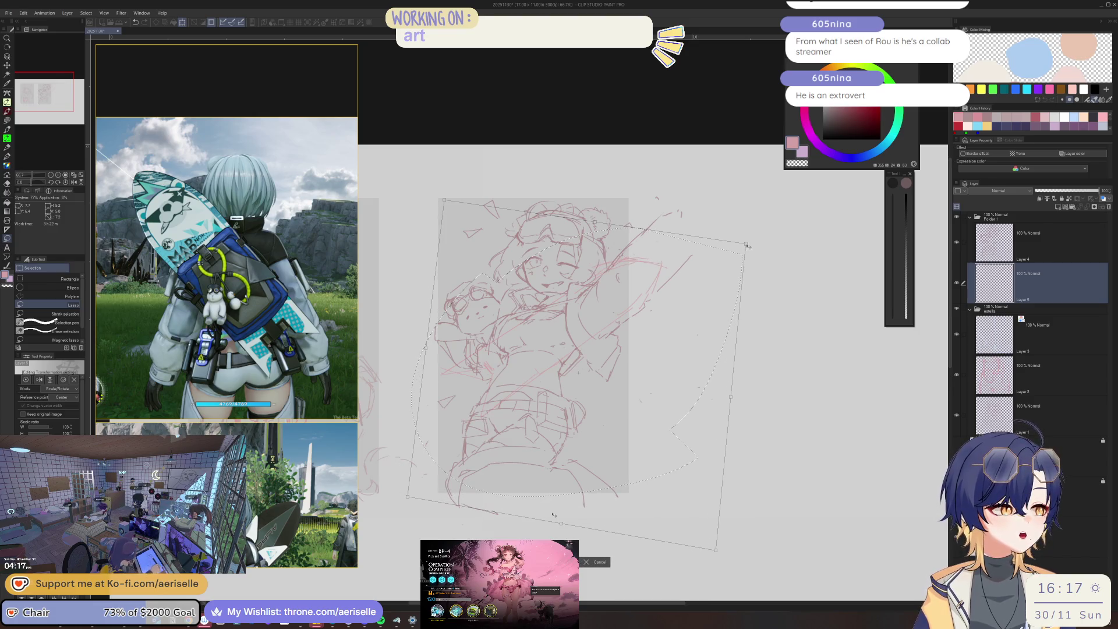
{"action": "left_click_drag", "start_coordinate": [728, 395], "coordinate": [713, 398]}
{"action": "left_click_drag", "start_coordinate": [709, 247], "coordinate": [713, 243]}
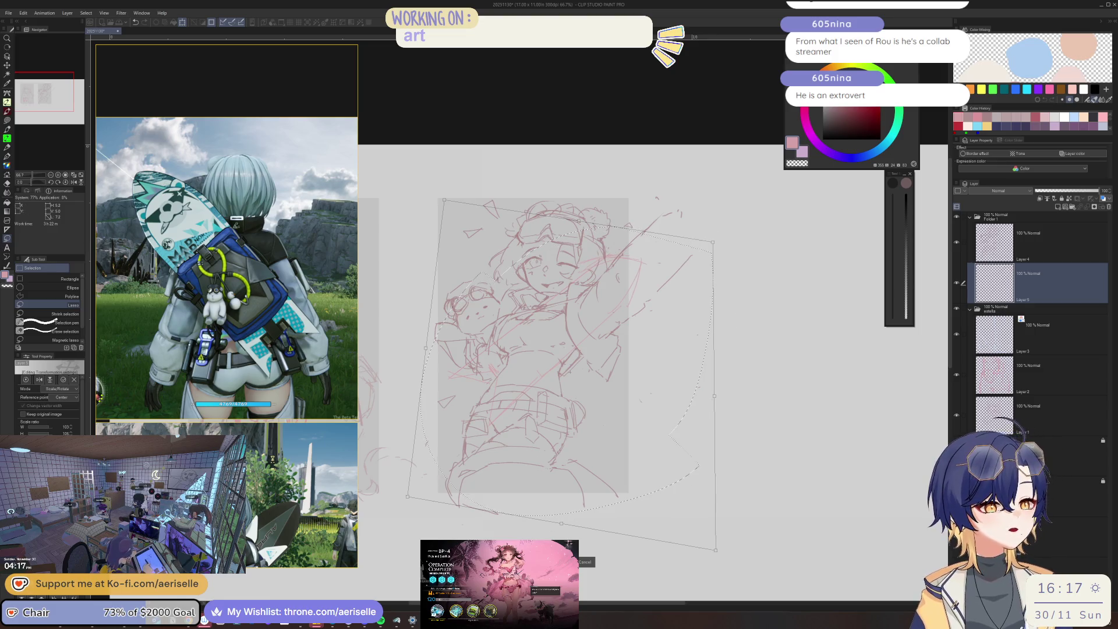
{"action": "key", "text": "Return"}
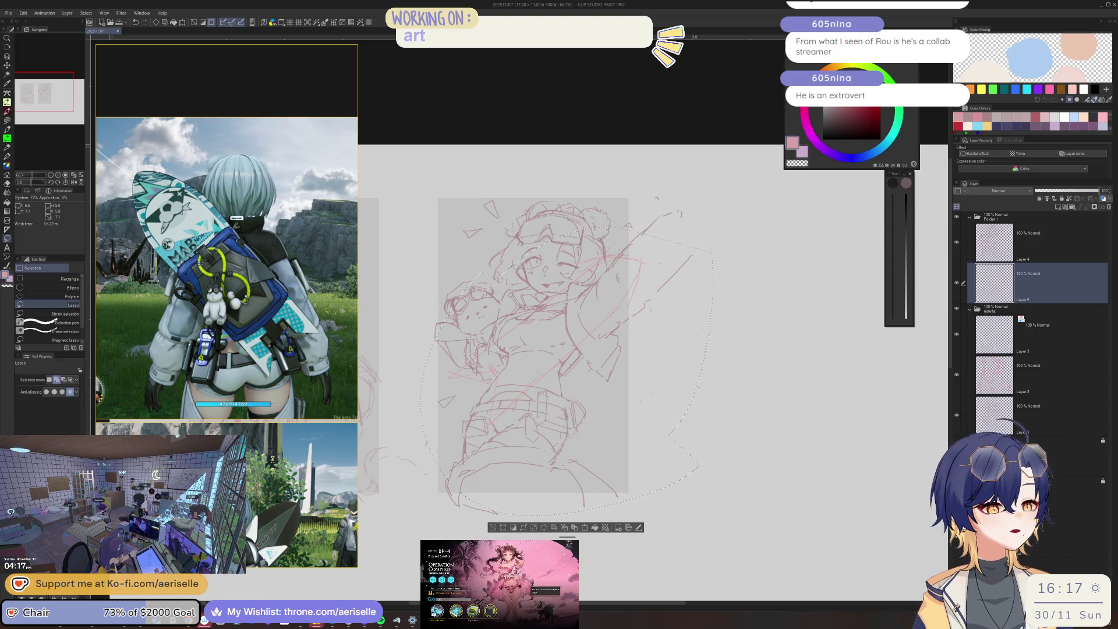
Check the sketch mirrored at 100% zoom and redraw the line beside the raised arm.
{"action": "key", "text": "k"}
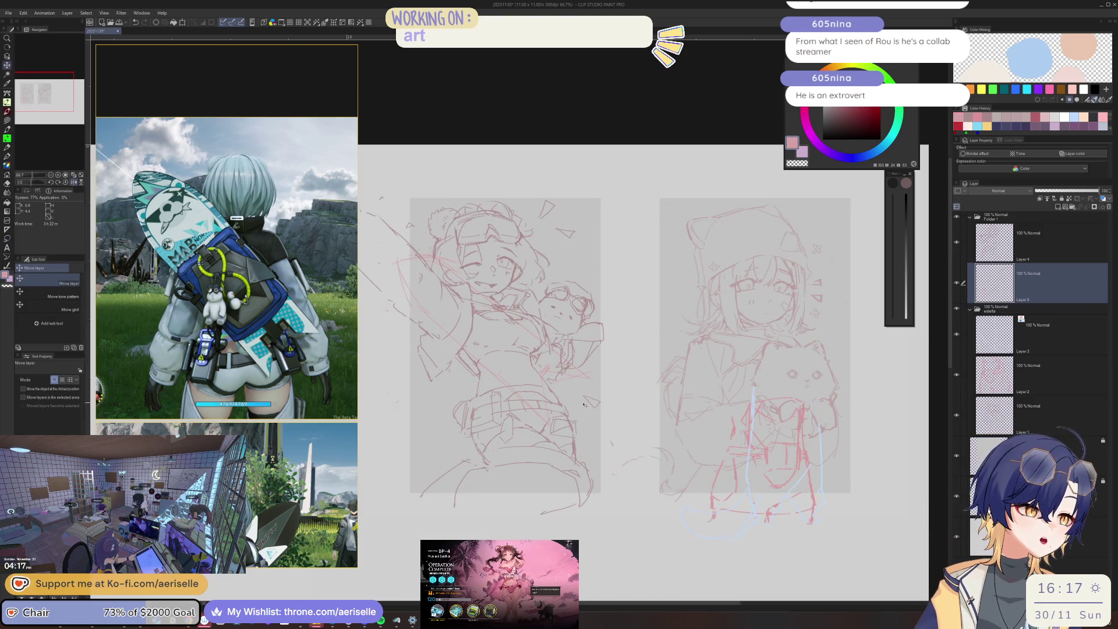
{"action": "key", "text": "h"}
{"action": "left_click_drag", "start_coordinate": [666, 347], "coordinate": [656, 336]}
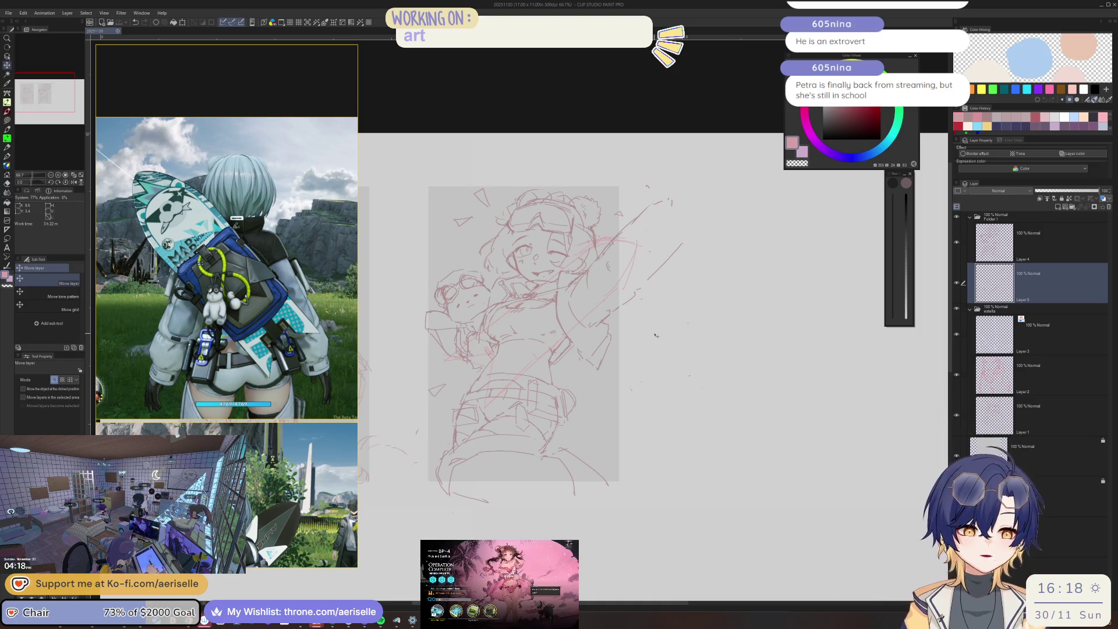
{"action": "key", "text": "ctrl+equal"}
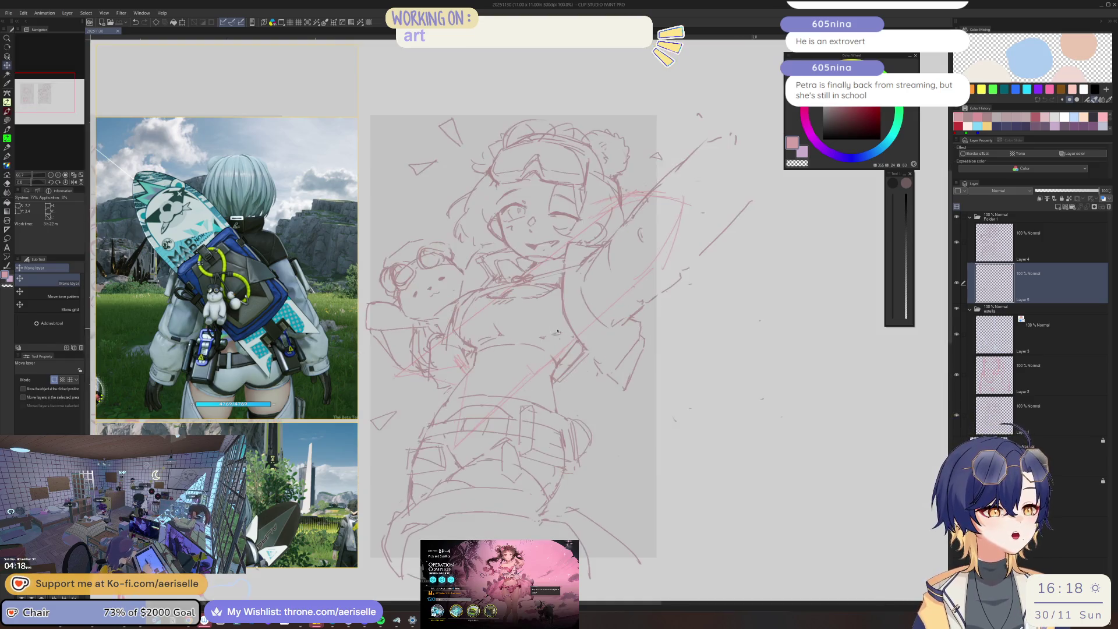
{"action": "key", "text": "e"}
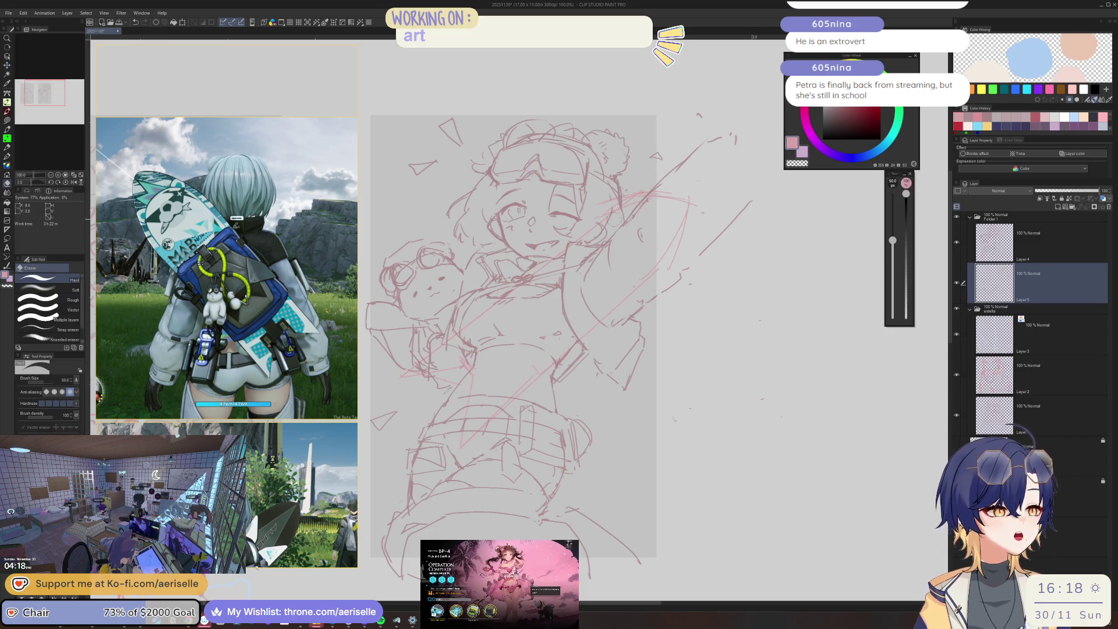
{"action": "key", "text": "p"}
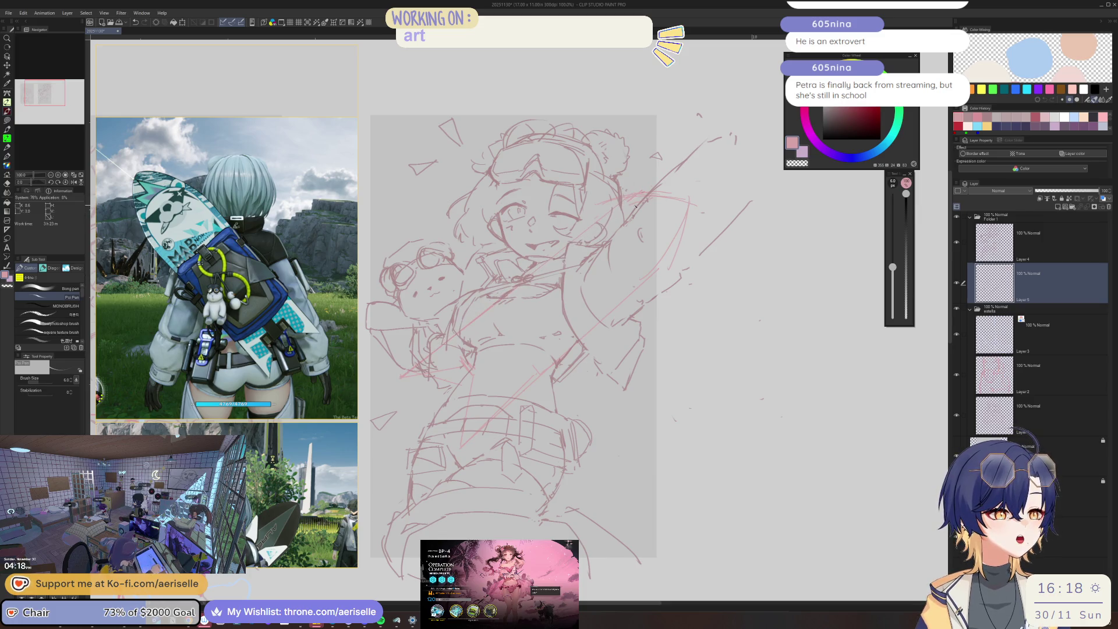
{"action": "key", "text": "ctrl+z"}
{"action": "key", "text": "ctrl+z"}
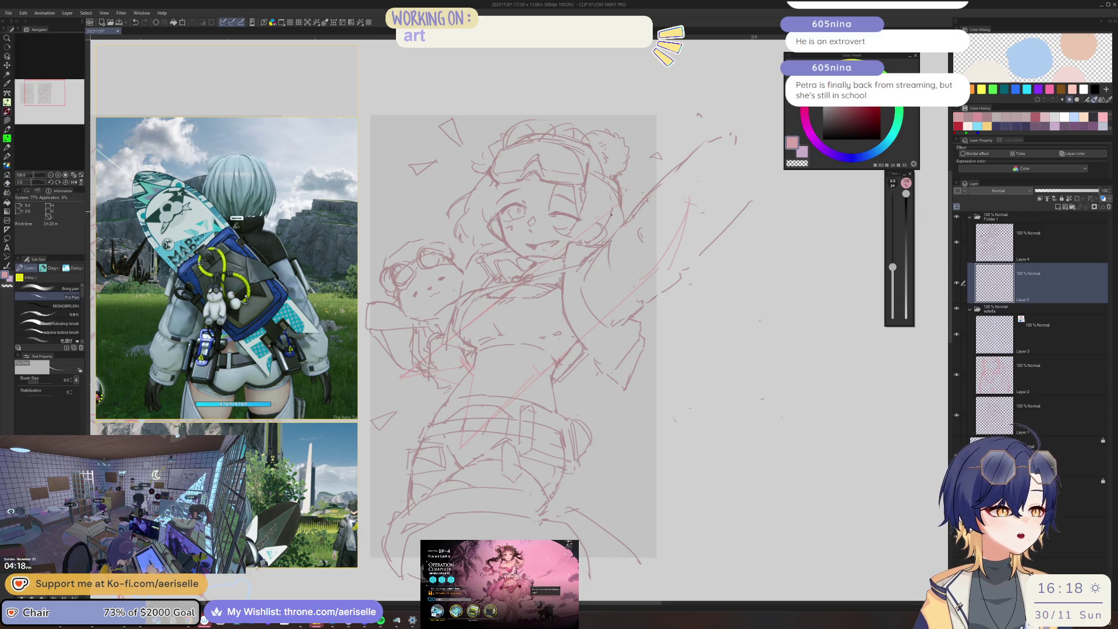
{"action": "mouse_move", "coordinate": [696, 205]}
{"action": "left_mouse_down"}
{"action": "mouse_move", "coordinate": [679, 251]}
{"action": "mouse_move", "coordinate": [666, 235]}
{"action": "mouse_move", "coordinate": [662, 254]}
{"action": "left_mouse_up"}
{"action": "left_click_drag", "start_coordinate": [698, 206], "coordinate": [679, 239]}
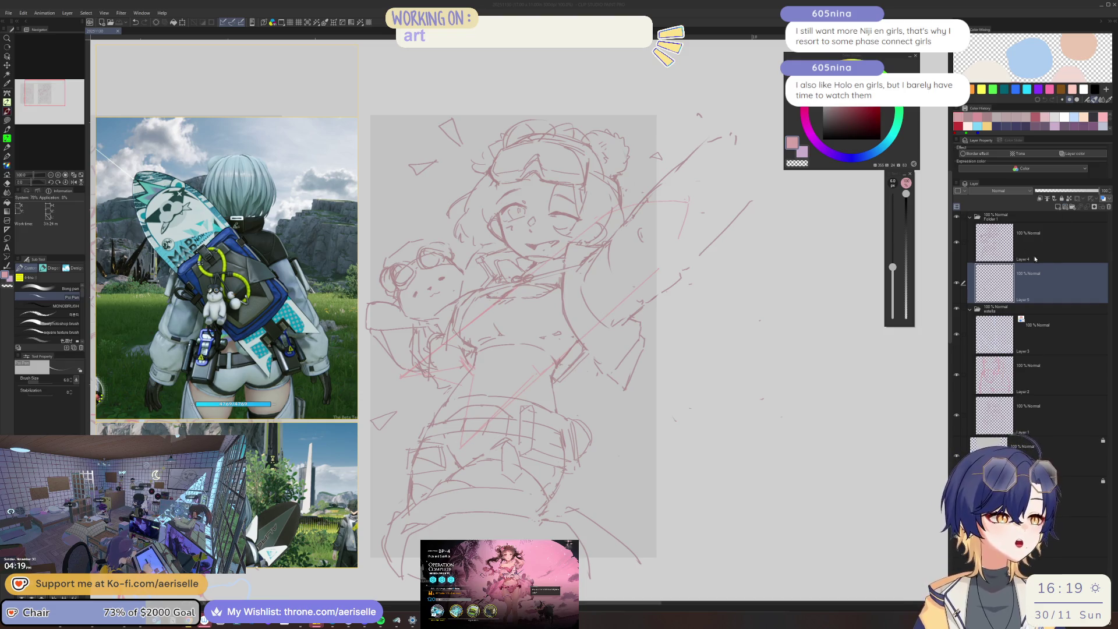
{"action": "left_click", "coordinate": [1047, 282]}
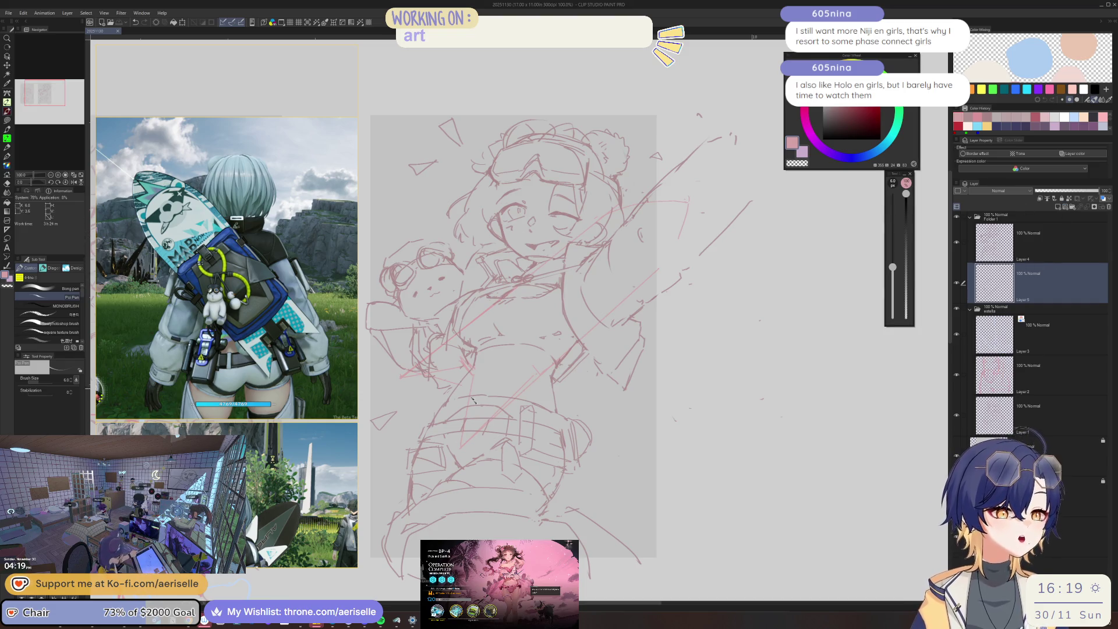
Sketch the bear plush's head outline with diagonal and bending lines.
{"action": "scroll", "coordinate": [581, 377], "scroll_direction": "up", "scroll_amount": 6}
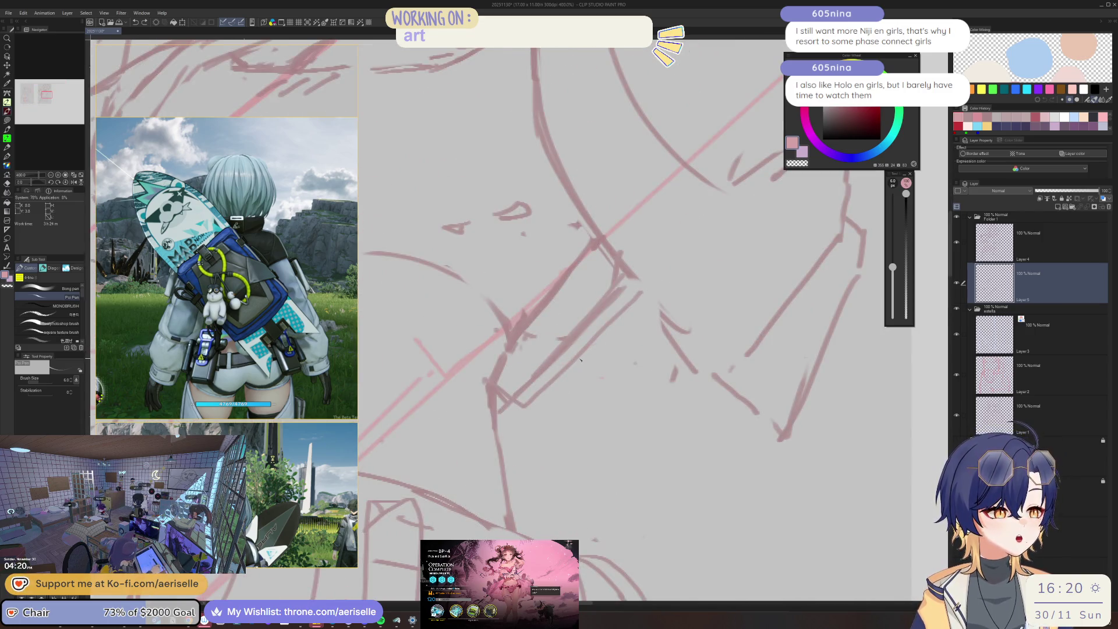
{"action": "mouse_move", "coordinate": [564, 371]}
{"action": "left_mouse_down"}
{"action": "mouse_move", "coordinate": [566, 409]}
{"action": "mouse_move", "coordinate": [610, 421]}
{"action": "left_mouse_up"}
{"action": "left_click_drag", "start_coordinate": [604, 346], "coordinate": [643, 372]}
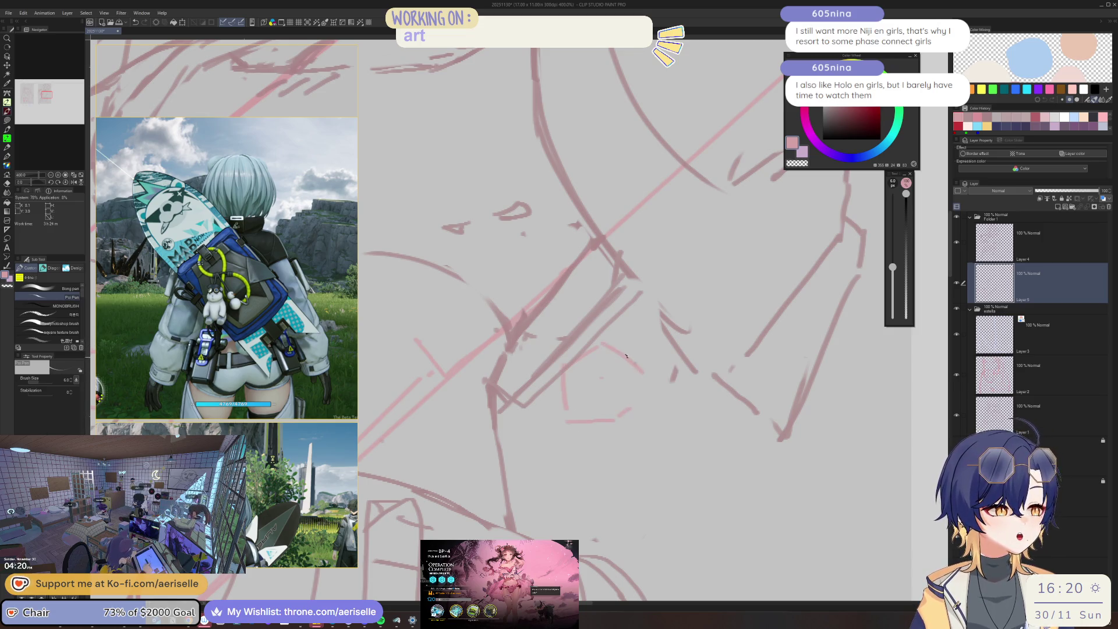
{"action": "mouse_move", "coordinate": [604, 339]}
{"action": "left_mouse_down"}
{"action": "mouse_move", "coordinate": [640, 396]}
{"action": "mouse_move", "coordinate": [639, 377]}
{"action": "mouse_move", "coordinate": [577, 335]}
{"action": "mouse_move", "coordinate": [555, 419]}
{"action": "mouse_move", "coordinate": [594, 453]}
{"action": "left_mouse_up"}
{"action": "mouse_move", "coordinate": [603, 309]}
{"action": "left_mouse_down"}
{"action": "mouse_move", "coordinate": [653, 340]}
{"action": "mouse_move", "coordinate": [675, 374]}
{"action": "left_mouse_up"}
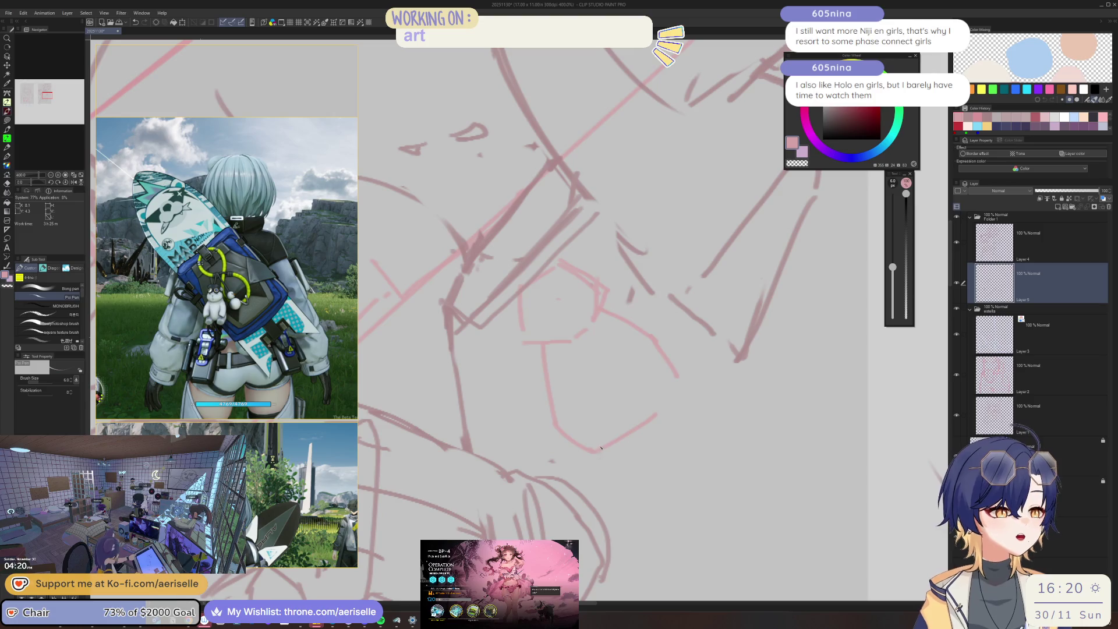
Draw the plush's curved chin line, redoing it once, and add face details.
{"action": "mouse_move", "coordinate": [601, 455]}
{"action": "left_mouse_down"}
{"action": "mouse_move", "coordinate": [624, 453]}
{"action": "mouse_move", "coordinate": [634, 433]}
{"action": "mouse_move", "coordinate": [622, 441]}
{"action": "mouse_move", "coordinate": [668, 414]}
{"action": "left_mouse_up"}
{"action": "key", "text": "ctrl+z"}
{"action": "left_click_drag", "start_coordinate": [595, 431], "coordinate": [620, 420]}
{"action": "left_click_drag", "start_coordinate": [655, 385], "coordinate": [645, 407]}
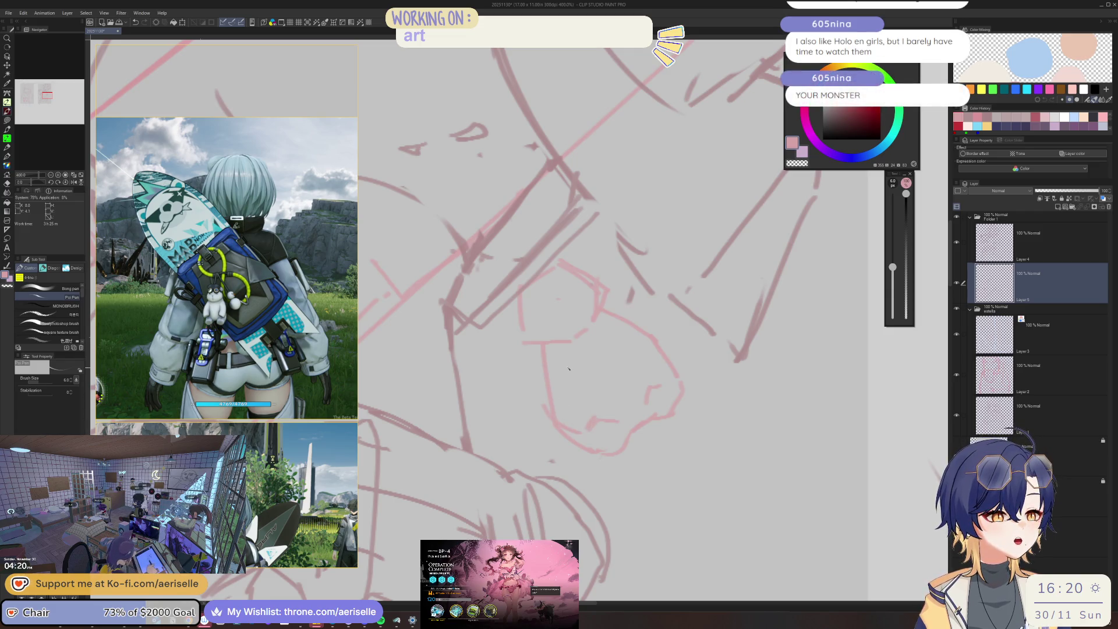
{"action": "left_click_drag", "start_coordinate": [540, 347], "coordinate": [543, 376]}
{"action": "left_click_drag", "start_coordinate": [555, 403], "coordinate": [565, 420]}
{"action": "mouse_move", "coordinate": [562, 359]}
{"action": "left_mouse_down"}
{"action": "mouse_move", "coordinate": [599, 394]}
{"action": "mouse_move", "coordinate": [602, 418]}
{"action": "mouse_move", "coordinate": [664, 379]}
{"action": "left_mouse_up"}
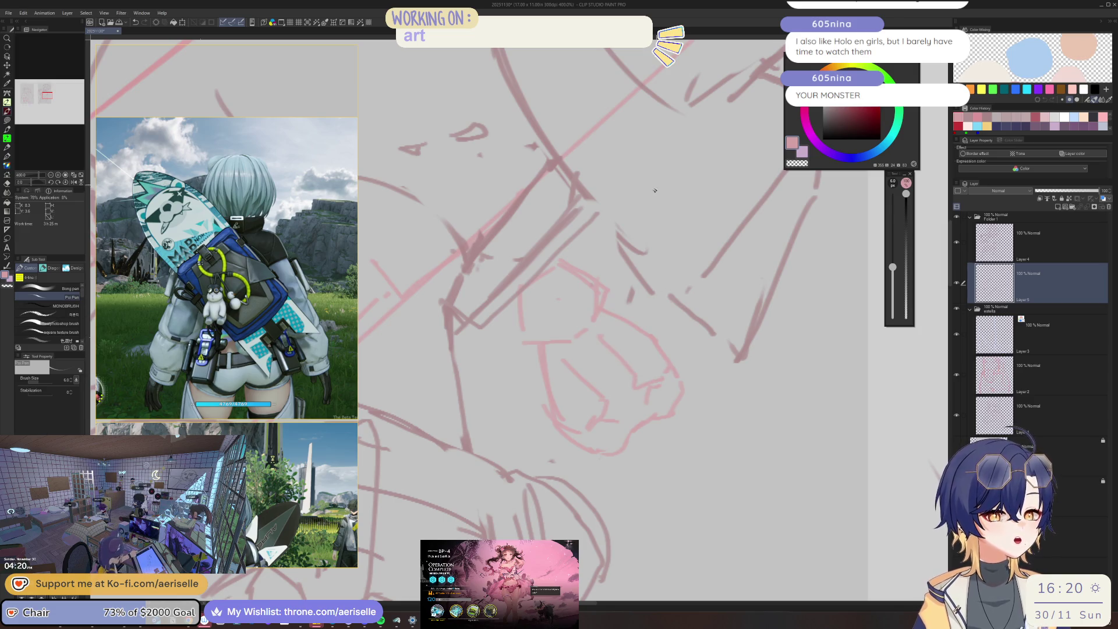
Lasso the plush sketch and start scaling it.
{"action": "left_click_drag", "start_coordinate": [655, 190], "coordinate": [661, 216]}
{"action": "key", "text": "m"}
{"action": "mouse_move", "coordinate": [513, 338]}
{"action": "left_mouse_down"}
{"action": "mouse_move", "coordinate": [533, 376]}
{"action": "mouse_move", "coordinate": [584, 369]}
{"action": "mouse_move", "coordinate": [621, 318]}
{"action": "mouse_move", "coordinate": [452, 238]}
{"action": "left_mouse_up"}
{"action": "left_click", "coordinate": [588, 397]}
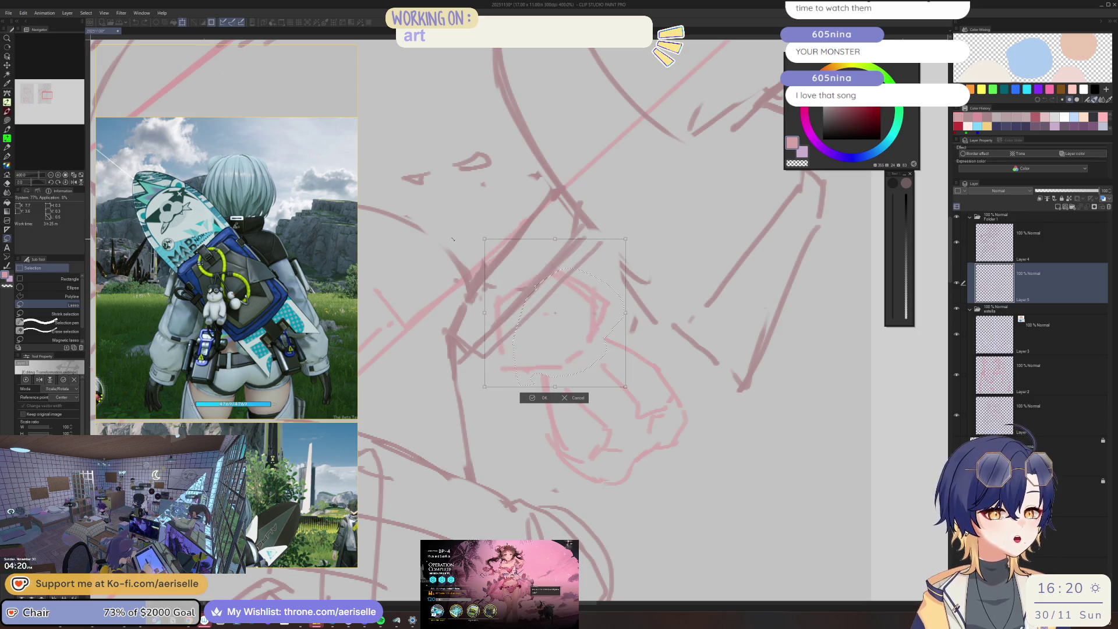
Scale the pink plush sketch to 124%, nudge it down-right, and deselect.
{"action": "left_click_drag", "start_coordinate": [595, 367], "coordinate": [602, 393]}
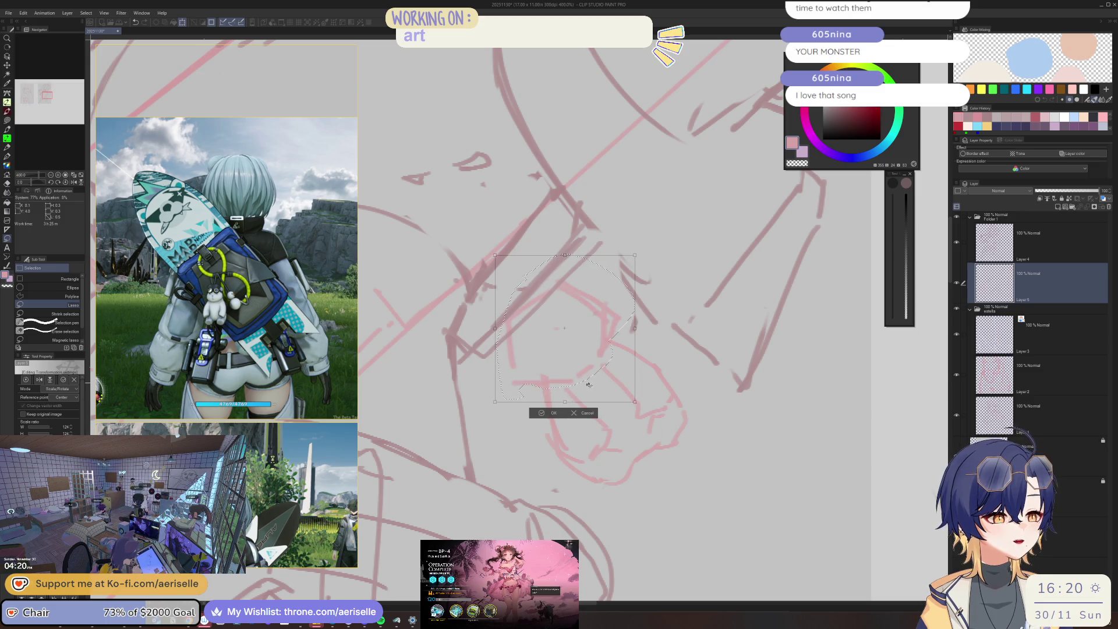
{"action": "left_click", "coordinate": [547, 412]}
{"action": "key", "text": "ctrl+d"}
Tilt the view 15 degrees and sketch the plush's face, eyes, muzzle and goggle circles.
{"action": "key", "text": "e"}
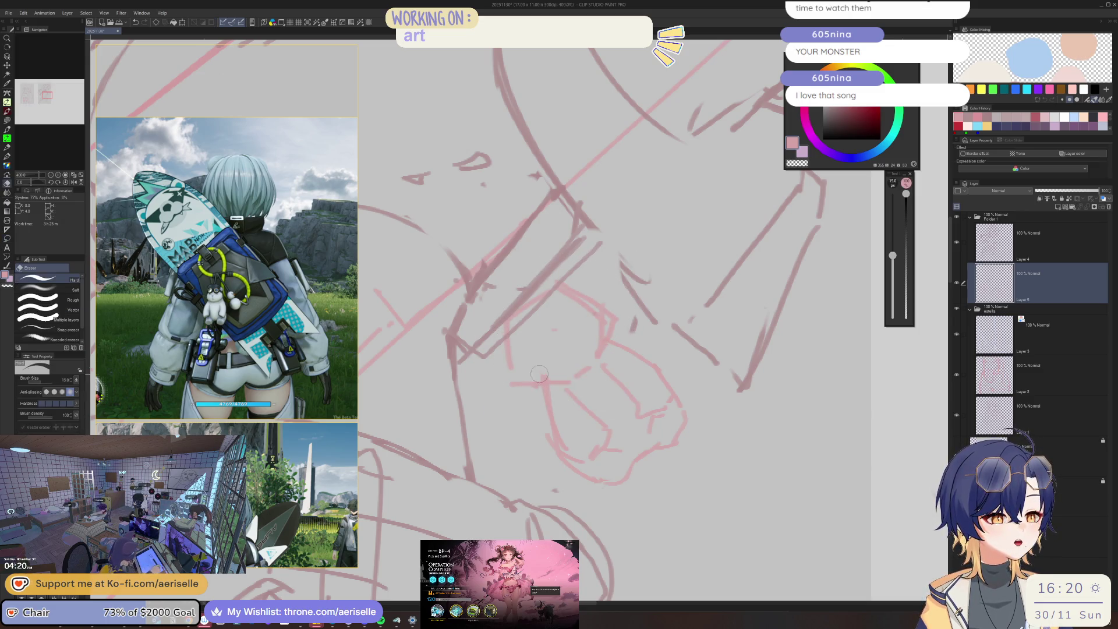
{"action": "key", "text": "p"}
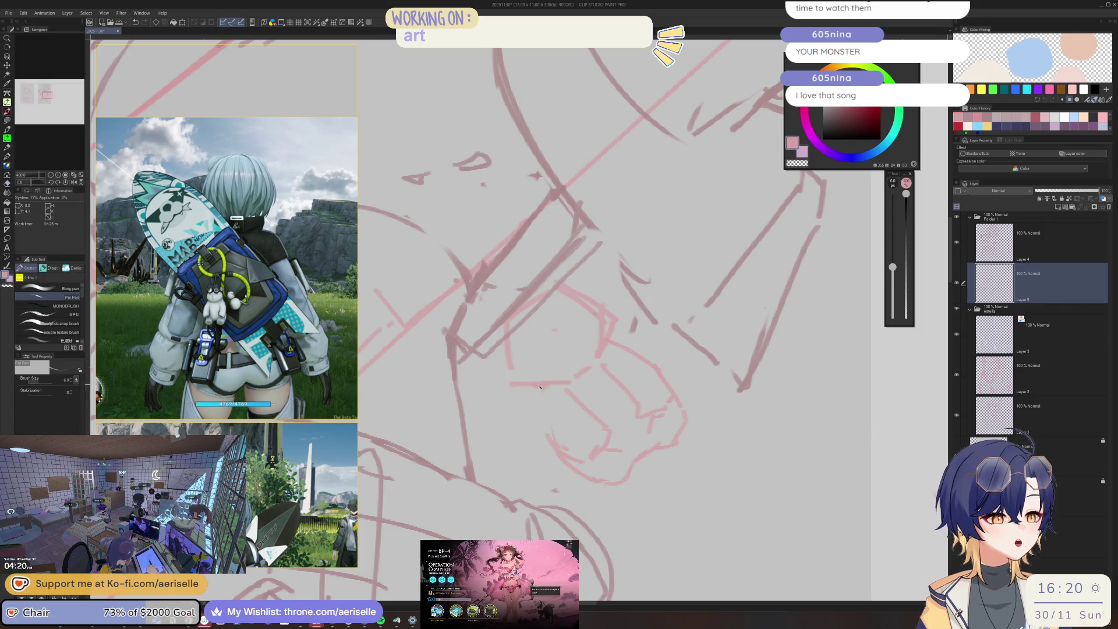
{"action": "key", "text": "asciicircum"}
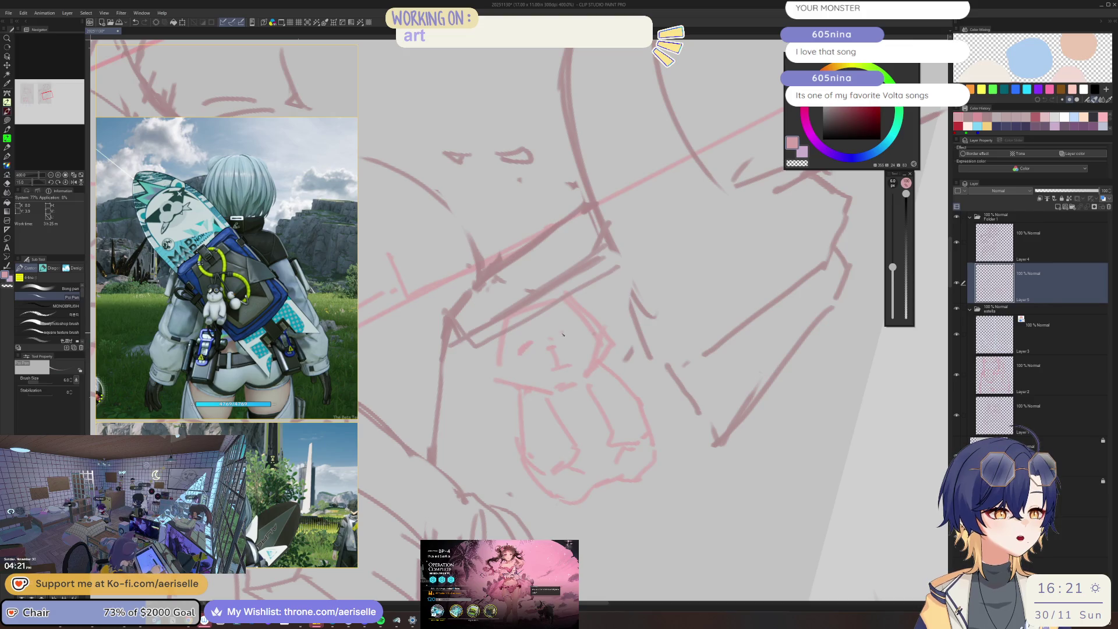
{"action": "left_click_drag", "start_coordinate": [515, 328], "coordinate": [533, 319]}
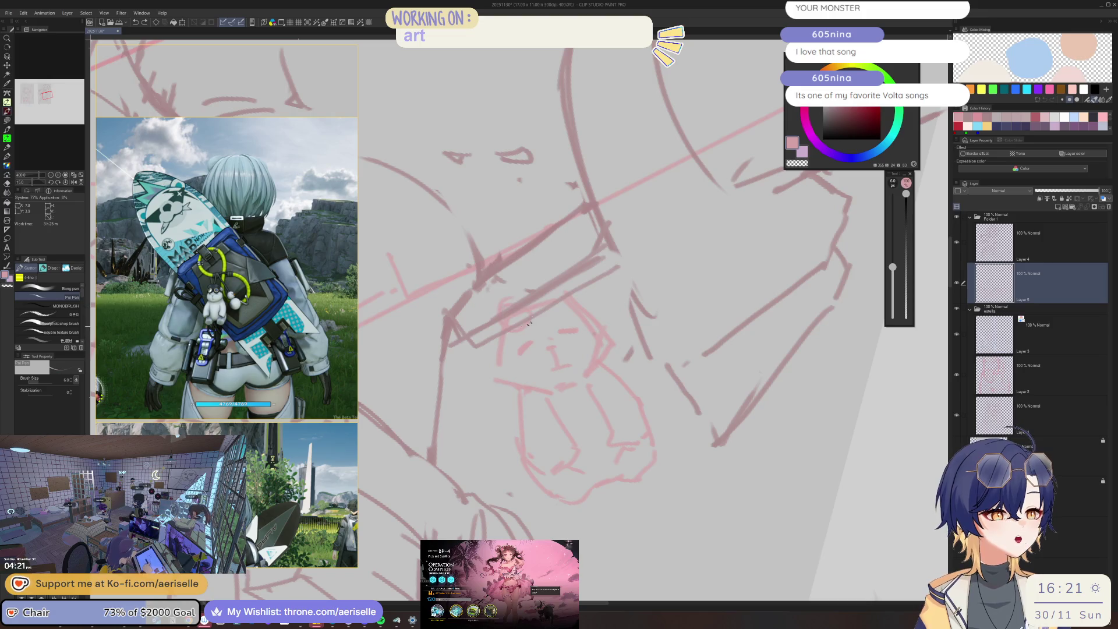
{"action": "mouse_move", "coordinate": [568, 314]}
{"action": "left_mouse_down"}
{"action": "mouse_move", "coordinate": [539, 304]}
{"action": "mouse_move", "coordinate": [595, 315]}
{"action": "left_mouse_up"}
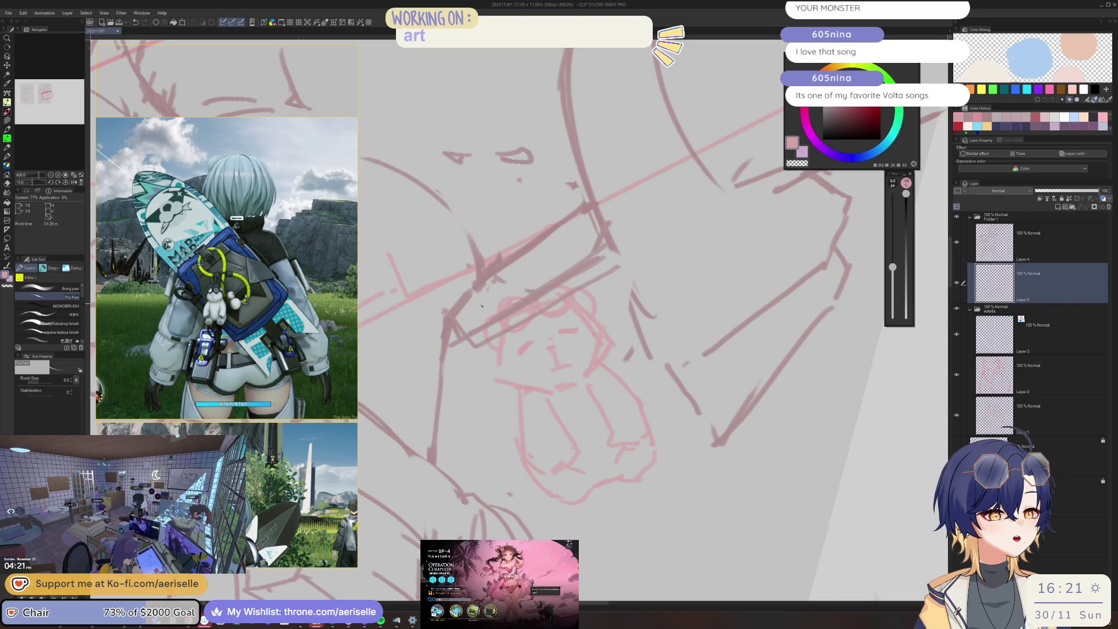
{"action": "left_click_drag", "start_coordinate": [495, 287], "coordinate": [549, 265]}
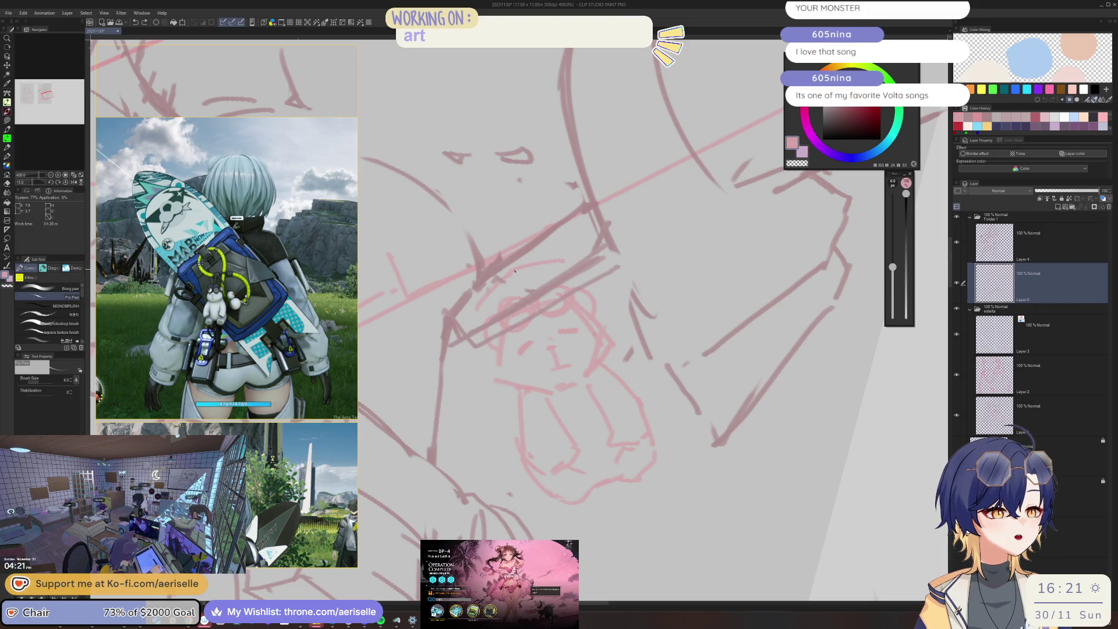
{"action": "scroll", "coordinate": [612, 256], "scroll_direction": "down", "scroll_amount": 8}
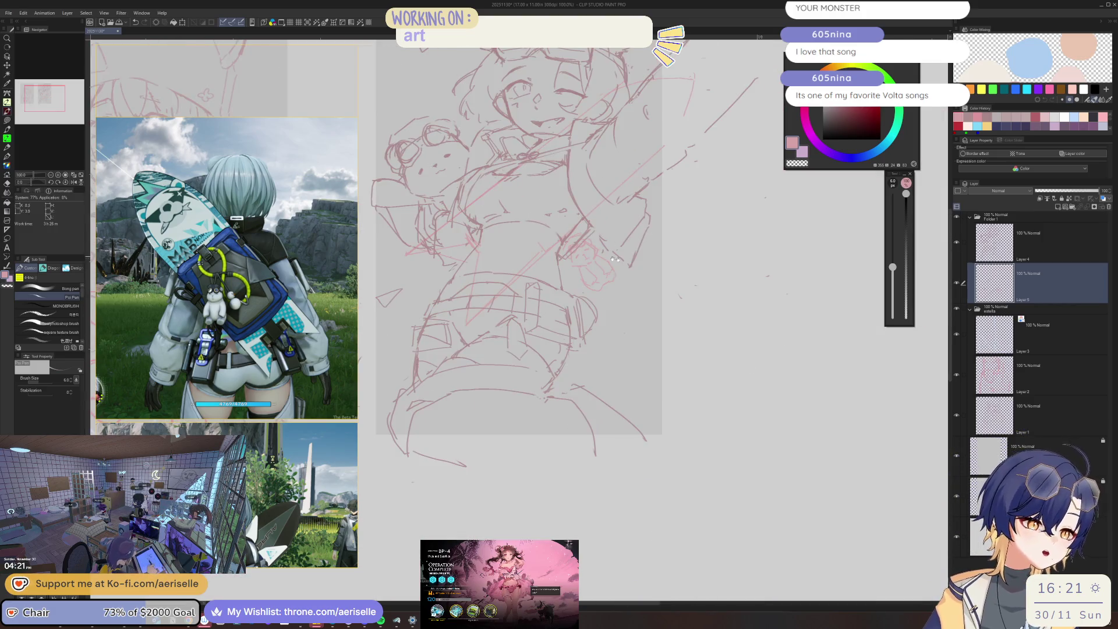
Lasso the plush sketch, move it down-right, rotate it to a tilt, and deselect.
{"action": "scroll", "coordinate": [614, 258], "scroll_direction": "up", "scroll_amount": 3}
{"action": "key", "text": "m"}
{"action": "mouse_move", "coordinate": [535, 298]}
{"action": "left_mouse_down"}
{"action": "mouse_move", "coordinate": [603, 406]}
{"action": "mouse_move", "coordinate": [587, 282]}
{"action": "left_mouse_up"}
{"action": "key", "text": "v"}
{"action": "mouse_move", "coordinate": [627, 359]}
{"action": "left_mouse_down"}
{"action": "mouse_move", "coordinate": [639, 381]}
{"action": "mouse_move", "coordinate": [651, 363]}
{"action": "left_mouse_up"}
{"action": "left_click", "coordinate": [619, 440]}
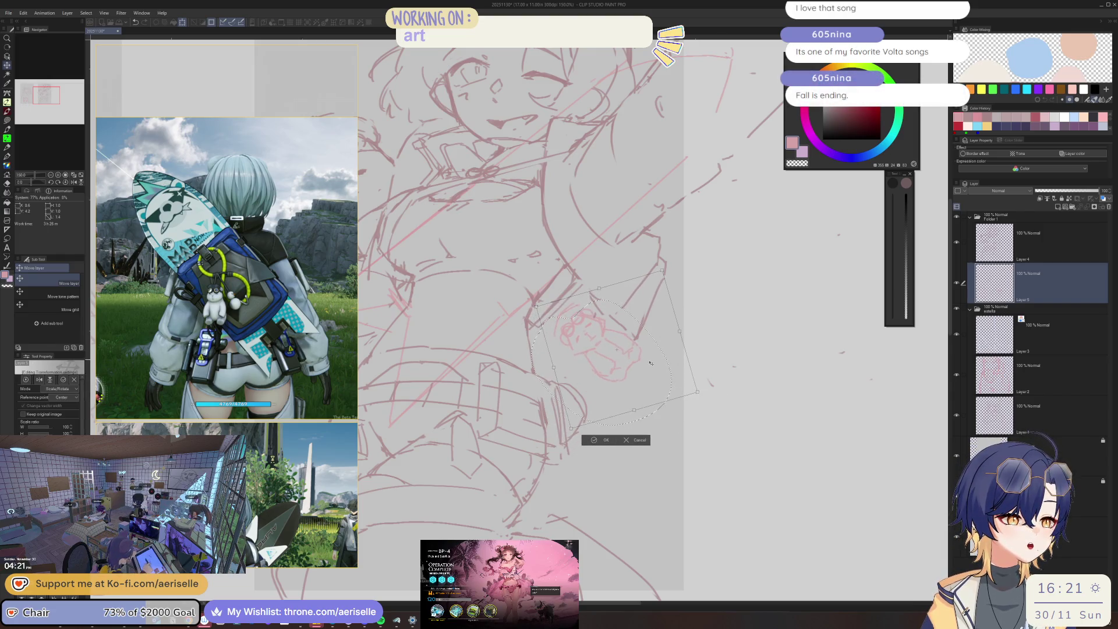
{"action": "left_click", "coordinate": [588, 441]}
{"action": "key", "text": "ctrl+d"}
Zoom in and redraw the left side of the plush's body outline with the pen.
{"action": "scroll", "coordinate": [550, 334], "scroll_direction": "up", "scroll_amount": 5}
{"action": "key", "text": "p"}
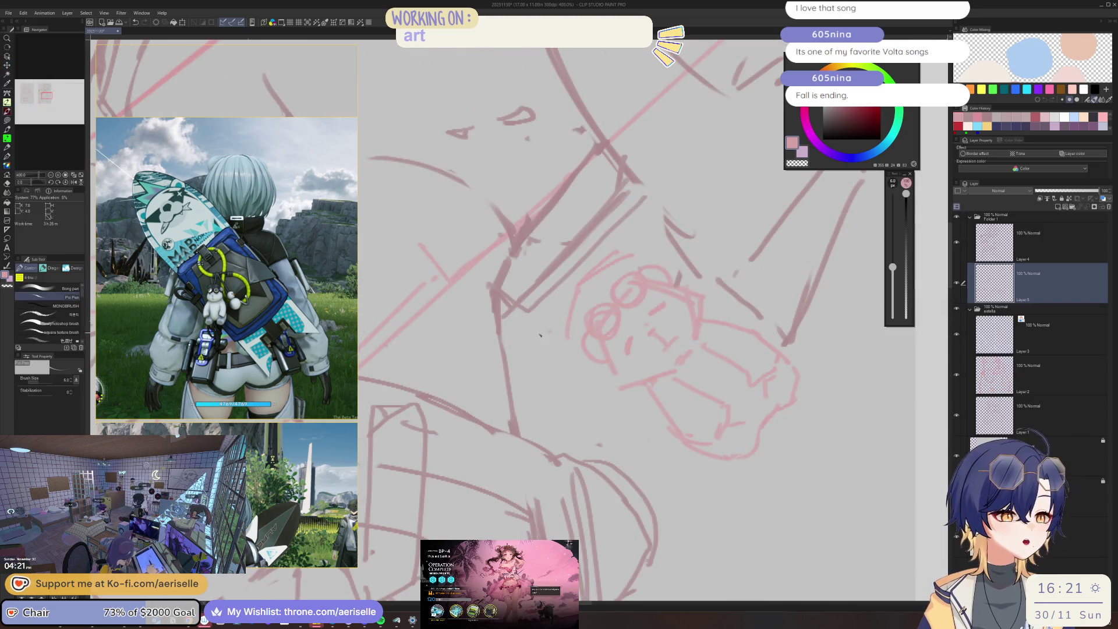
{"action": "left_click_drag", "start_coordinate": [542, 399], "coordinate": [592, 381]}
{"action": "key", "text": "ctrl+z"}
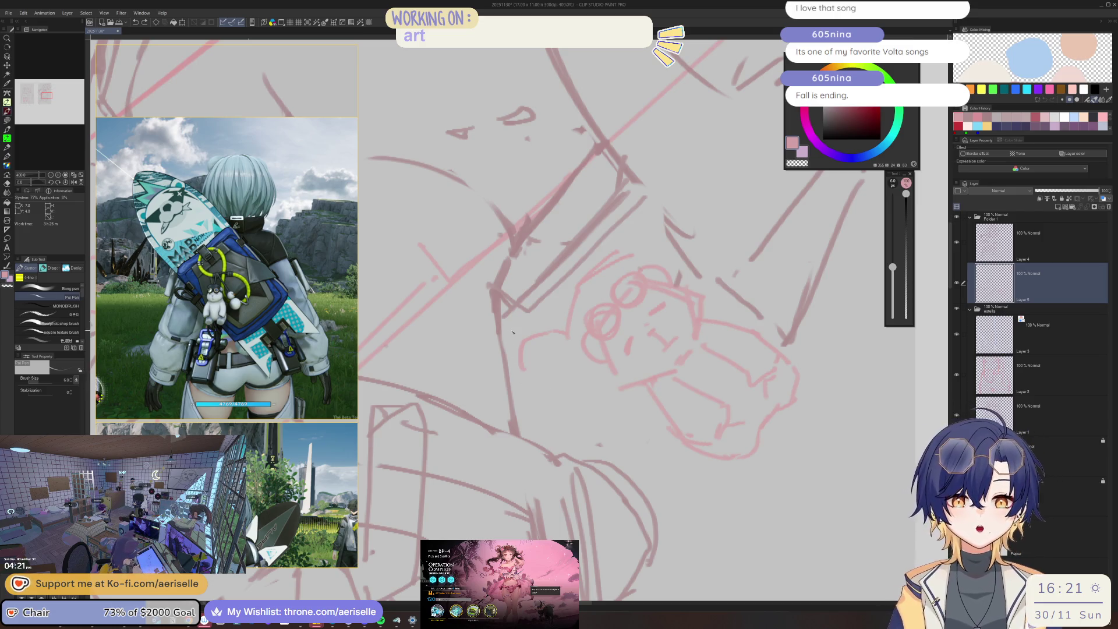
{"action": "mouse_move", "coordinate": [524, 359]}
{"action": "left_mouse_down"}
{"action": "mouse_move", "coordinate": [522, 401]}
{"action": "mouse_move", "coordinate": [571, 401]}
{"action": "left_mouse_up"}
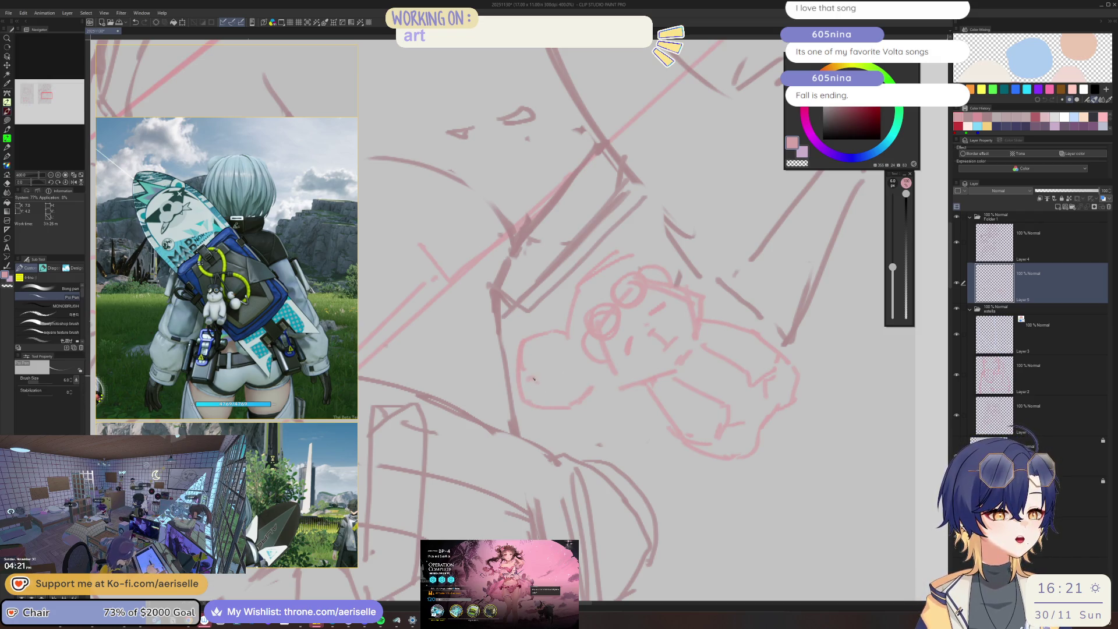
{"action": "key", "text": "e"}
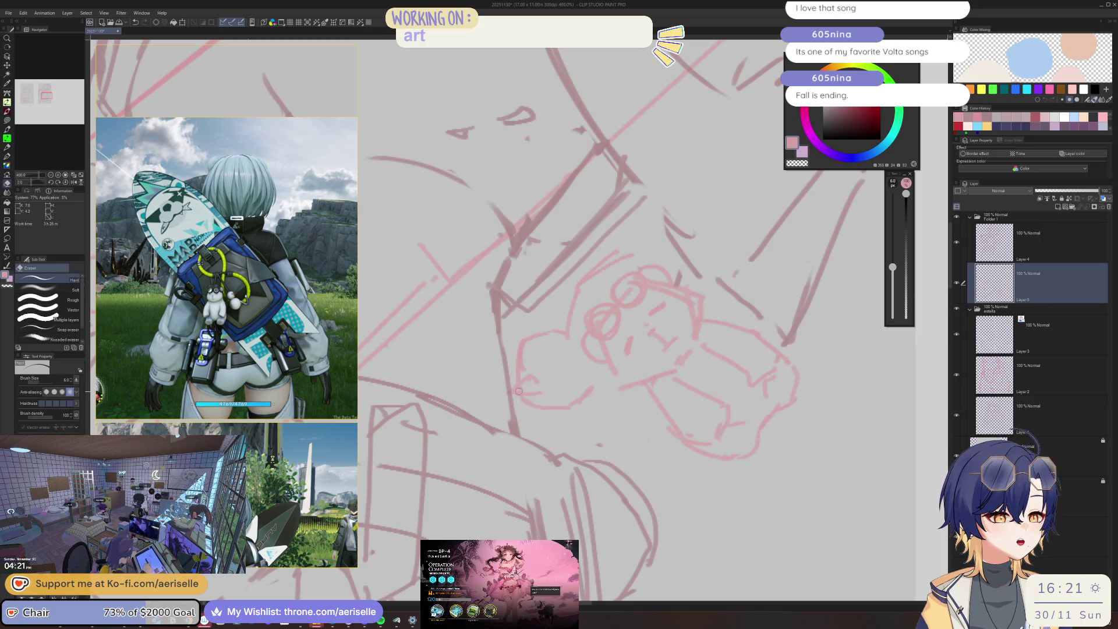
{"action": "key", "text": "p"}
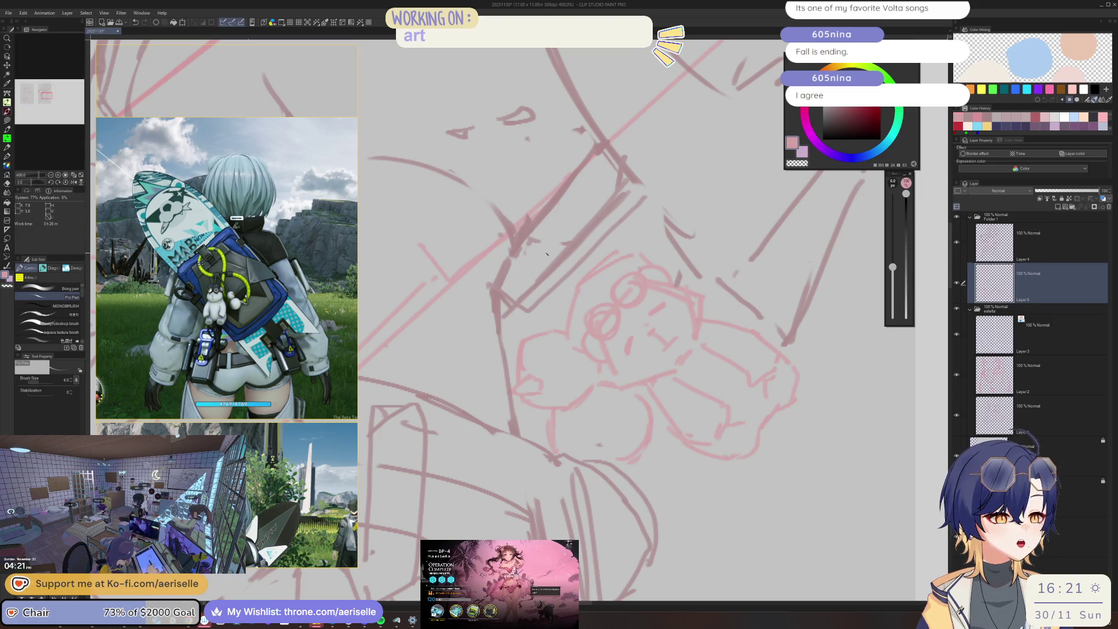
{"action": "left_click_drag", "start_coordinate": [535, 250], "coordinate": [538, 330]}
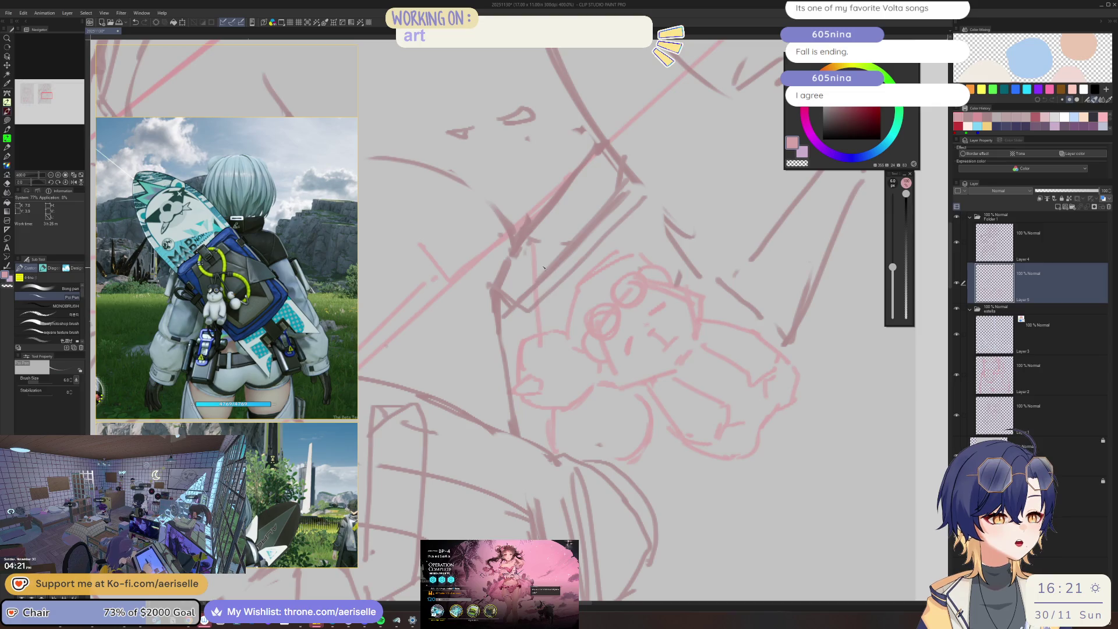
Draw a small eye circle on the bear plush, zooming in and out to check it.
{"action": "scroll", "coordinate": [595, 165], "scroll_direction": "down", "scroll_amount": 5}
{"action": "scroll", "coordinate": [581, 325], "scroll_direction": "up", "scroll_amount": 5}
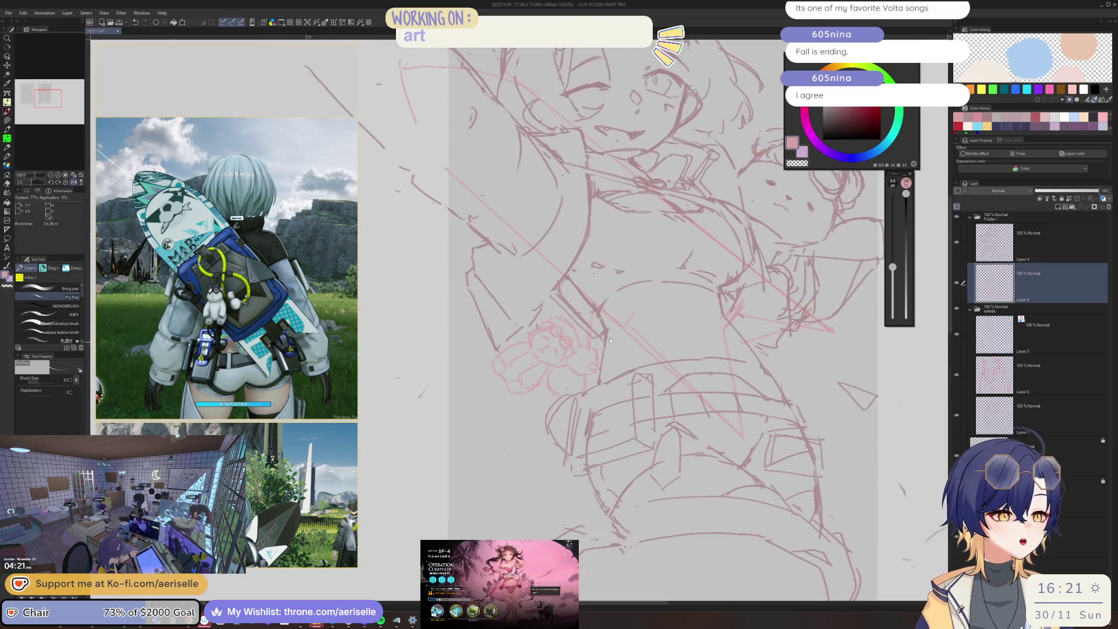
{"action": "scroll", "coordinate": [581, 325], "scroll_direction": "up", "scroll_amount": 3}
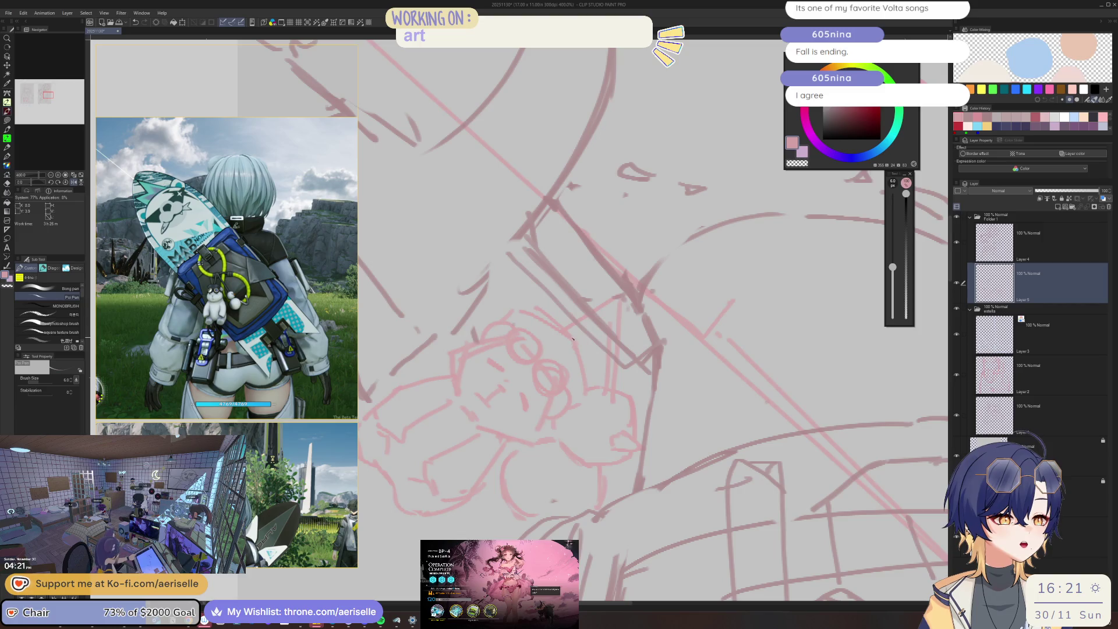
{"action": "scroll", "coordinate": [619, 300], "scroll_direction": "down", "scroll_amount": 3}
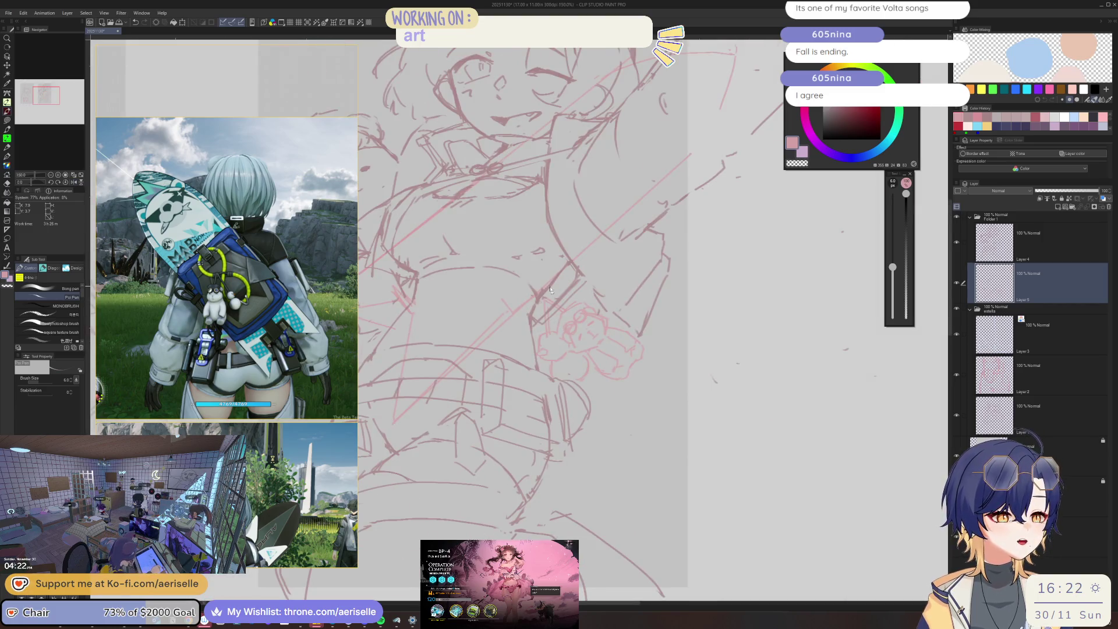
{"action": "scroll", "coordinate": [551, 289], "scroll_direction": "up", "scroll_amount": 2}
{"action": "scroll", "coordinate": [525, 368], "scroll_direction": "down", "scroll_amount": 1}
{"action": "key", "text": "e"}
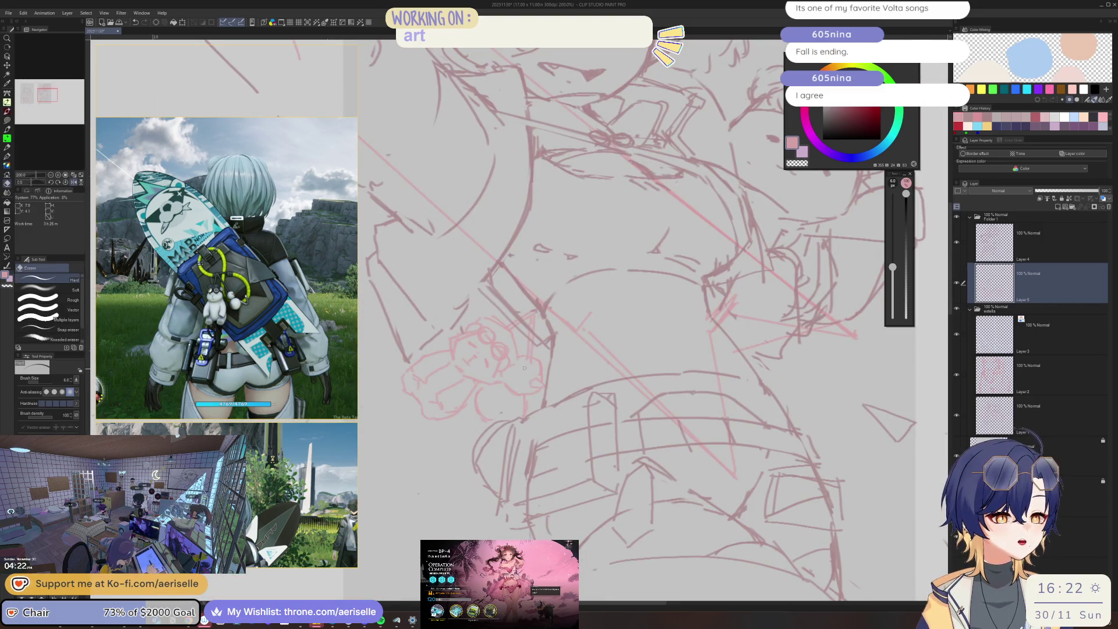
{"action": "scroll", "coordinate": [506, 350], "scroll_direction": "up", "scroll_amount": 4}
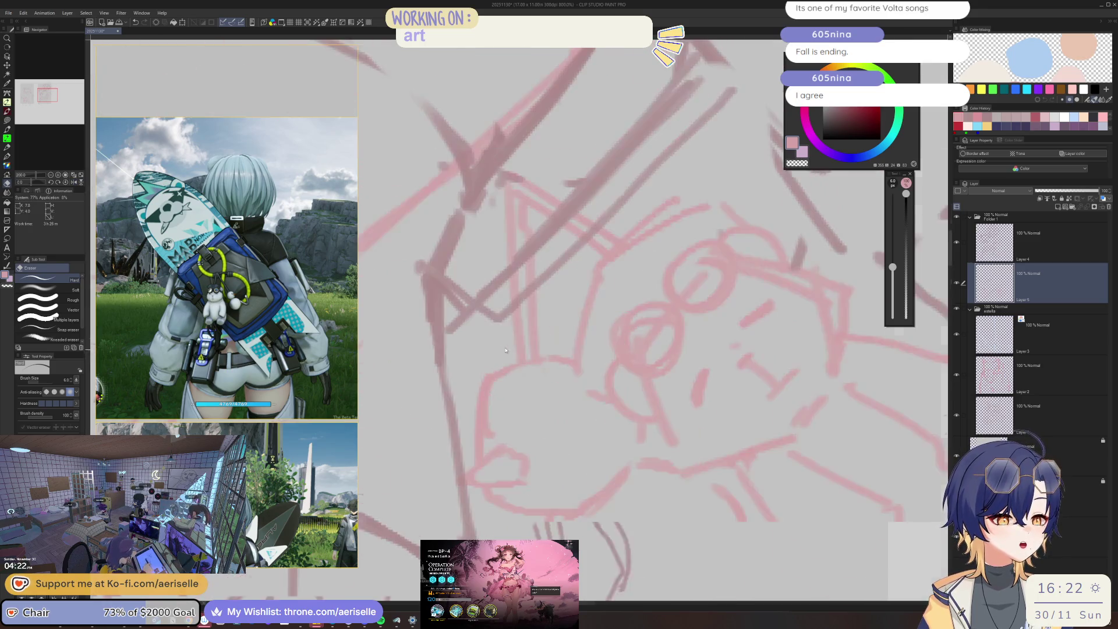
{"action": "scroll", "coordinate": [524, 367], "scroll_direction": "down", "scroll_amount": 2}
{"action": "key", "text": "p"}
{"action": "left_click_drag", "start_coordinate": [546, 387], "coordinate": [547, 393]}
{"action": "scroll", "coordinate": [478, 403], "scroll_direction": "down", "scroll_amount": 6}
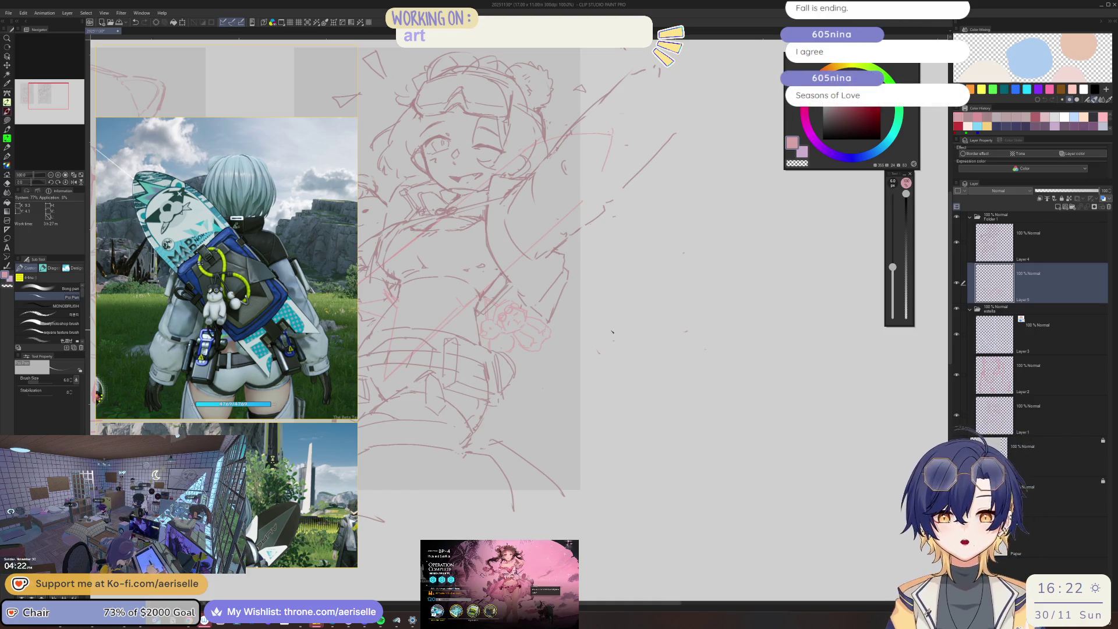
{"action": "scroll", "coordinate": [506, 332], "scroll_direction": "up", "scroll_amount": 4}
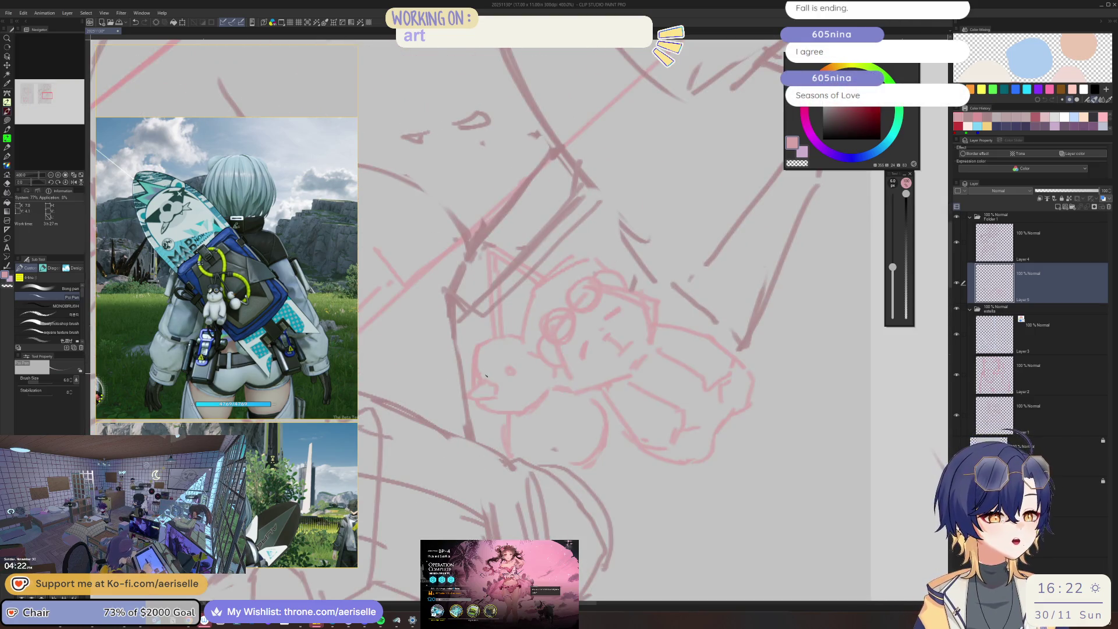
{"action": "key", "text": "e"}
{"action": "key", "text": "p"}
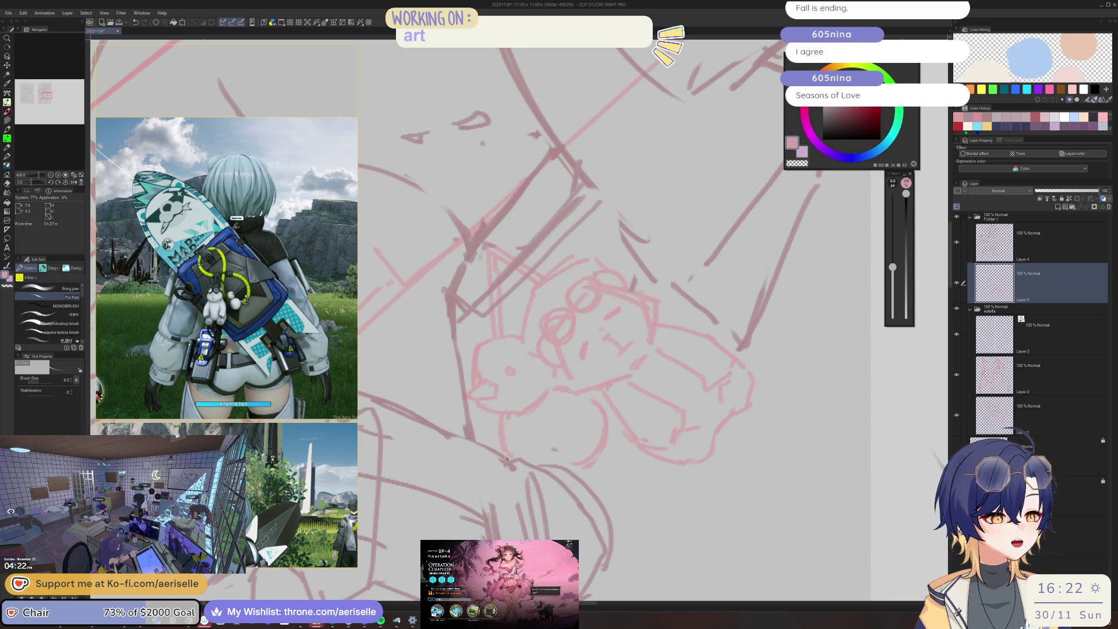
{"action": "scroll", "coordinate": [584, 392], "scroll_direction": "down", "scroll_amount": 4}
{"action": "scroll", "coordinate": [533, 370], "scroll_direction": "up", "scroll_amount": 4}
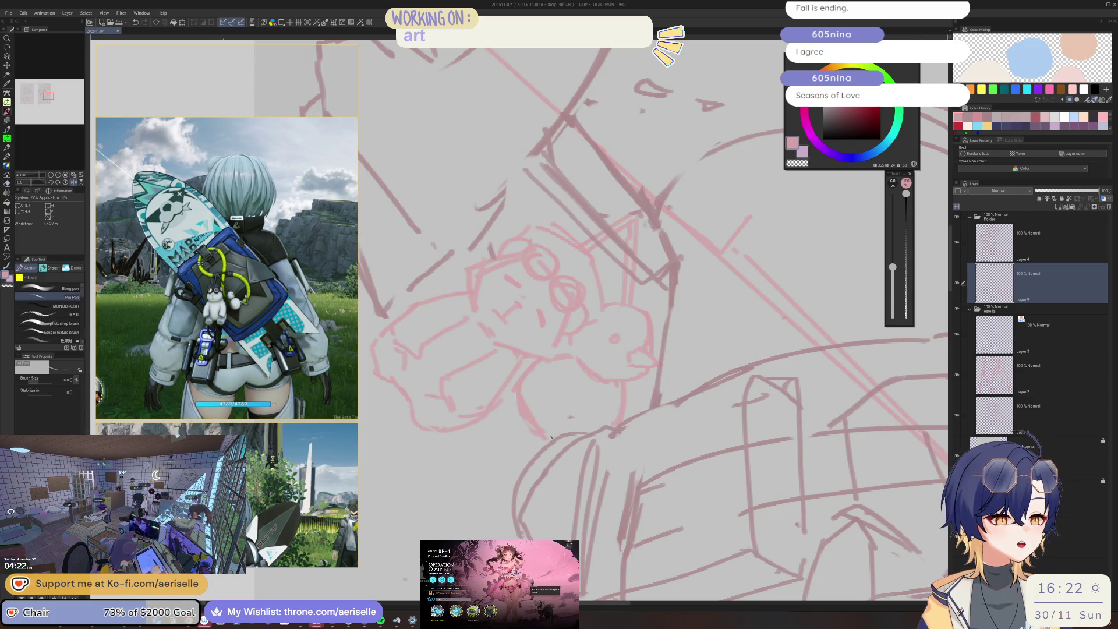
{"action": "scroll", "coordinate": [533, 370], "scroll_direction": "down", "scroll_amount": 5}
{"action": "scroll", "coordinate": [471, 250], "scroll_direction": "up", "scroll_amount": 5}
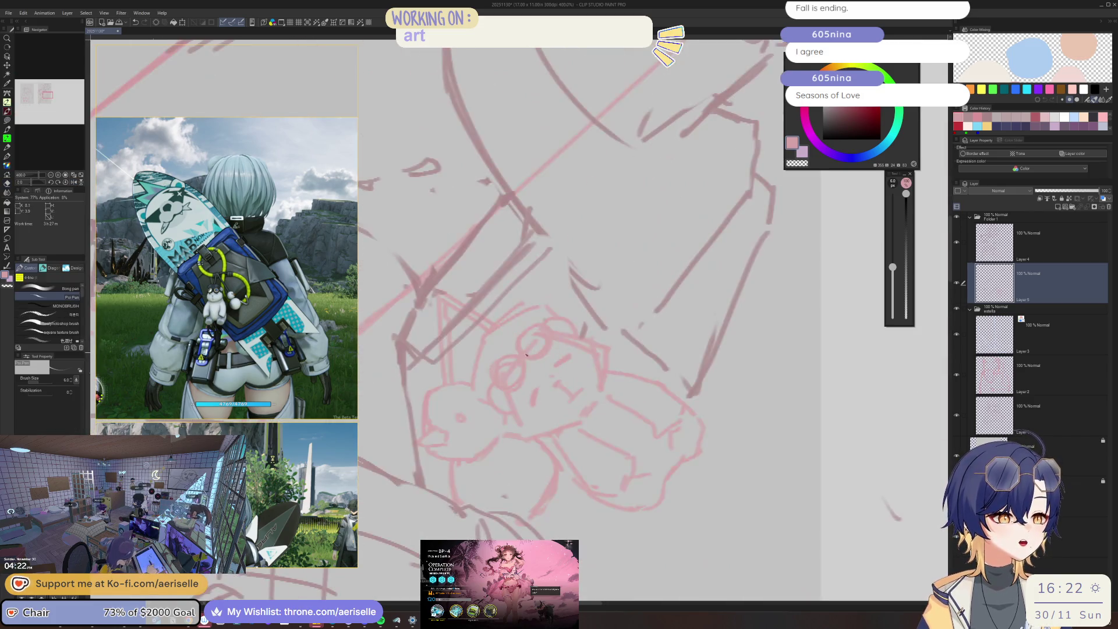
Lasso the bear plush sketch, rotate it to a new tilt, and deselect.
{"action": "key", "text": "m"}
{"action": "mouse_move", "coordinate": [472, 338]}
{"action": "left_mouse_down"}
{"action": "mouse_move", "coordinate": [471, 381]}
{"action": "mouse_move", "coordinate": [492, 416]}
{"action": "mouse_move", "coordinate": [539, 443]}
{"action": "mouse_move", "coordinate": [582, 504]}
{"action": "mouse_move", "coordinate": [757, 425]}
{"action": "mouse_move", "coordinate": [528, 297]}
{"action": "mouse_move", "coordinate": [504, 313]}
{"action": "left_mouse_up"}
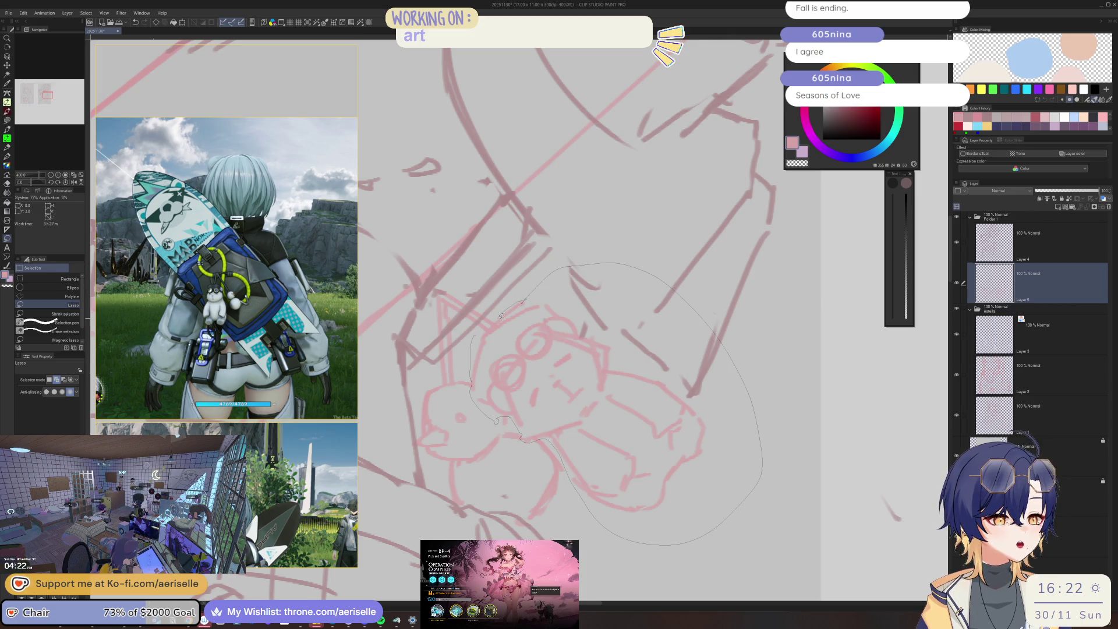
{"action": "left_click", "coordinate": [634, 556]}
{"action": "left_click_drag", "start_coordinate": [719, 446], "coordinate": [708, 394]}
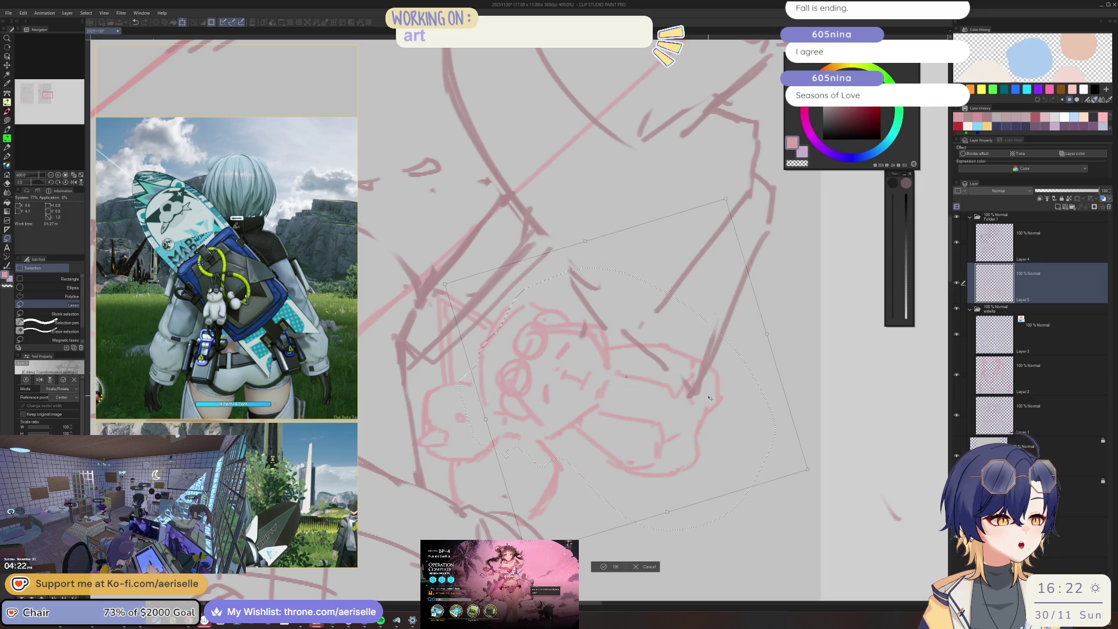
{"action": "left_click", "coordinate": [606, 564]}
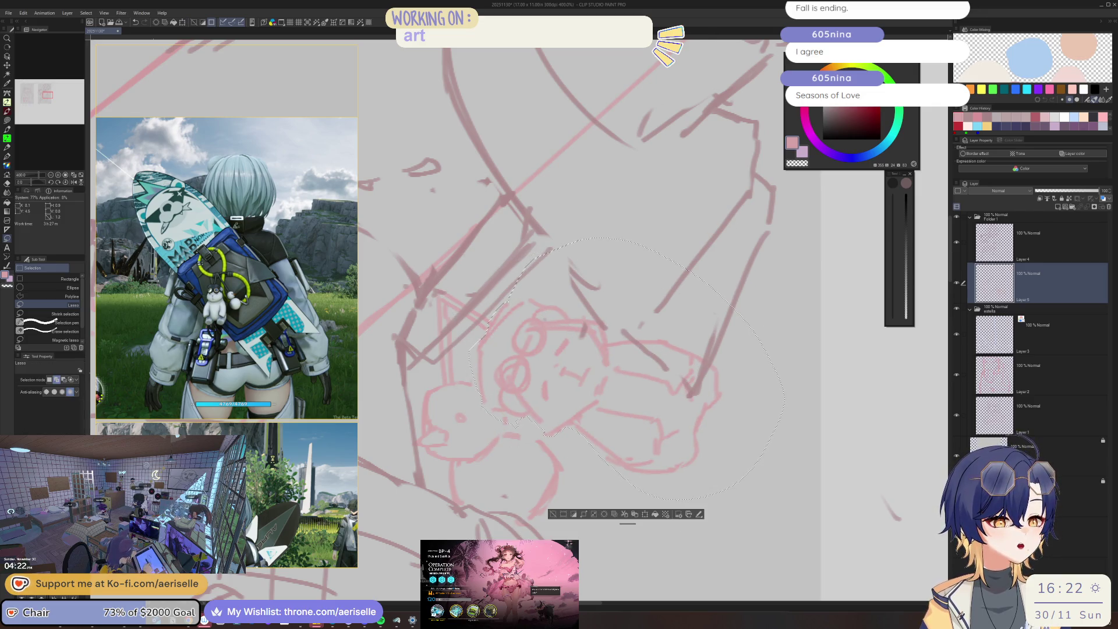
{"action": "key", "text": "ctrl+d"}
Add a small looped pen stroke beside the bear and view the whole sketch.
{"action": "key", "text": "p"}
{"action": "mouse_move", "coordinate": [750, 368]}
{"action": "left_mouse_down"}
{"action": "mouse_move", "coordinate": [770, 362]}
{"action": "mouse_move", "coordinate": [749, 371]}
{"action": "left_mouse_up"}
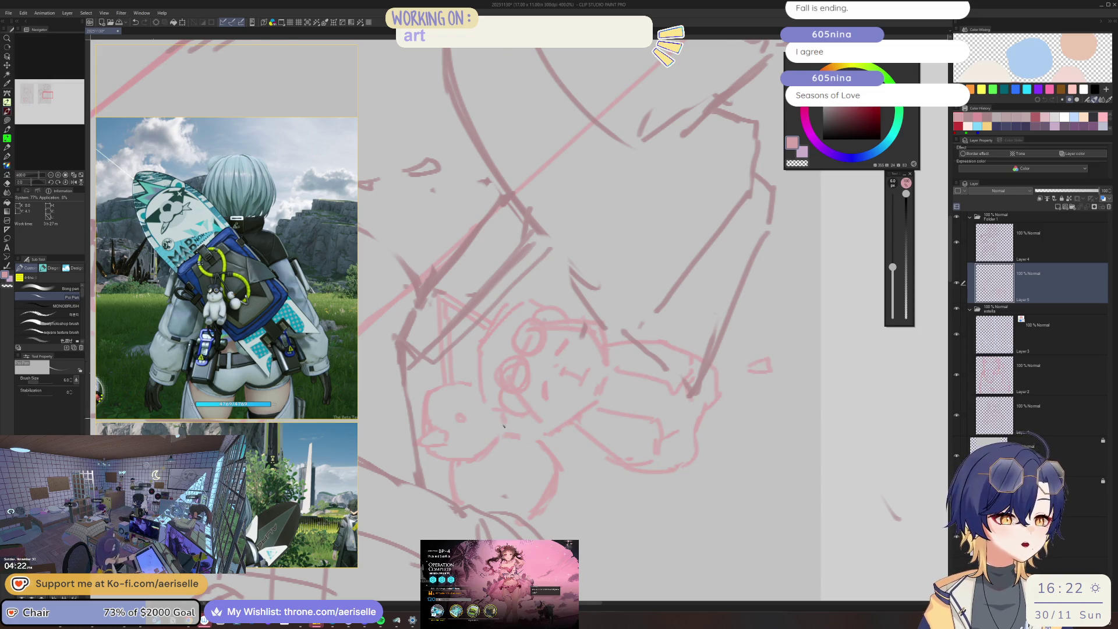
{"action": "key", "text": "ctrl+alt+0"}
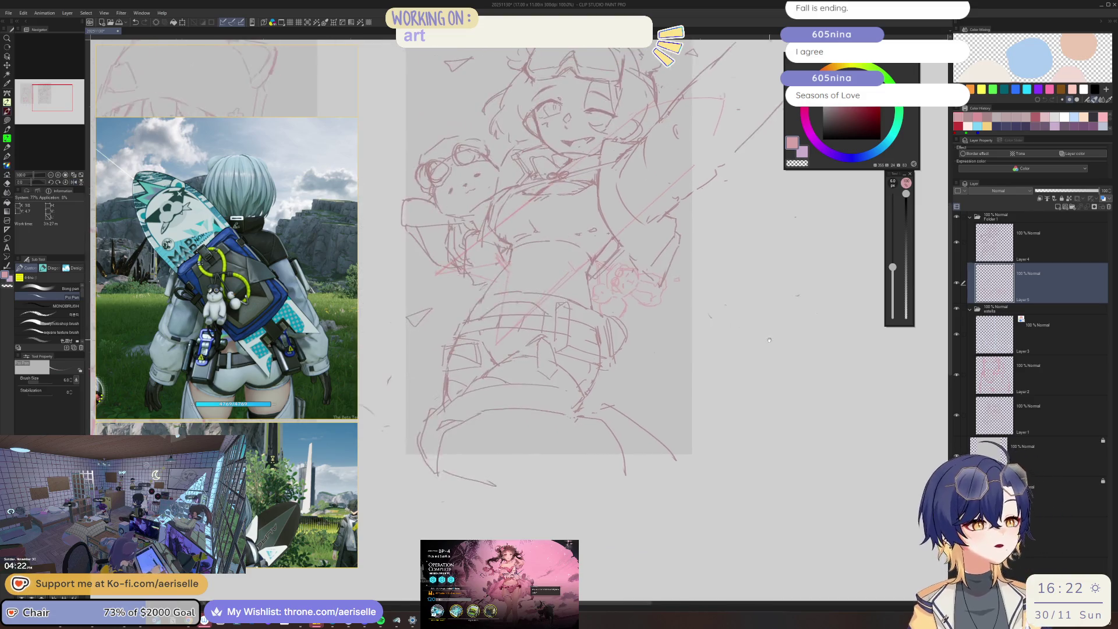
Save the drawing and add another line to the belt and hip sketch.
{"action": "key", "text": "ctrl+s"}
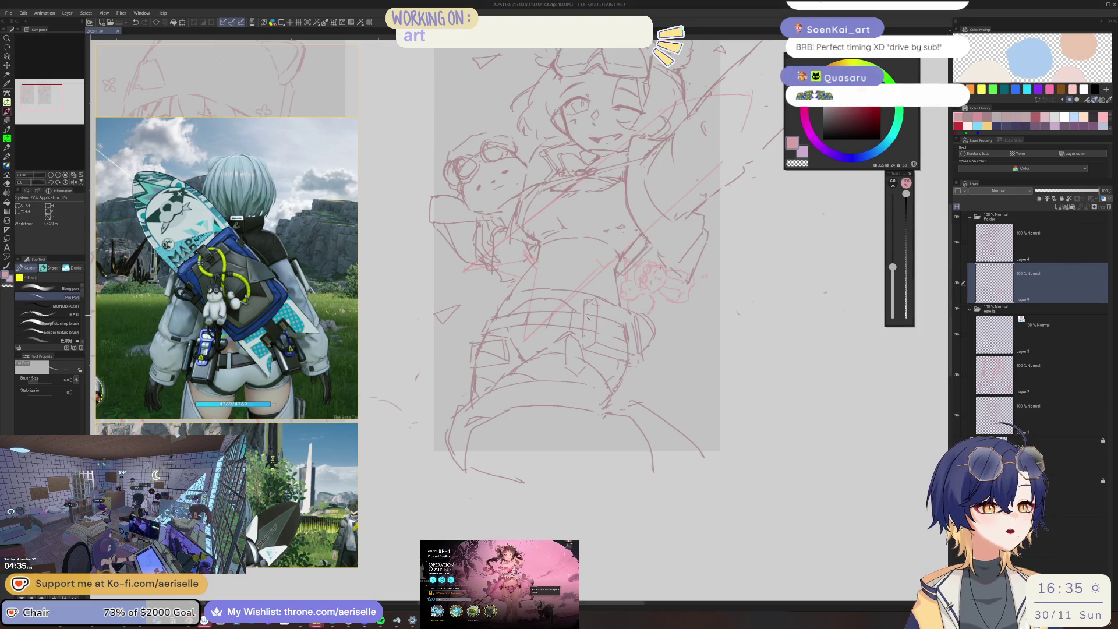
{"action": "left_click_drag", "start_coordinate": [588, 317], "coordinate": [583, 282]}
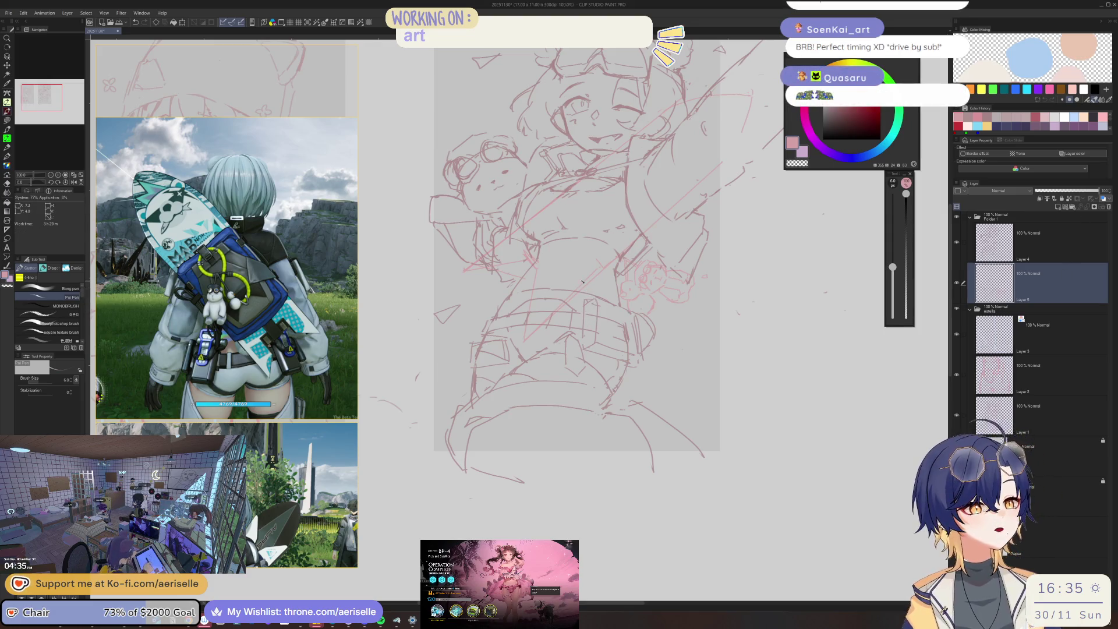
Mirror the canvas view and shift a lassoed part of the sketch up and left.
{"action": "scroll", "coordinate": [184, 391], "scroll_direction": "down", "scroll_amount": 3}
{"action": "scroll", "coordinate": [184, 391], "scroll_direction": "down", "scroll_amount": 5}
{"action": "scroll", "coordinate": [230, 374], "scroll_direction": "up", "scroll_amount": 5}
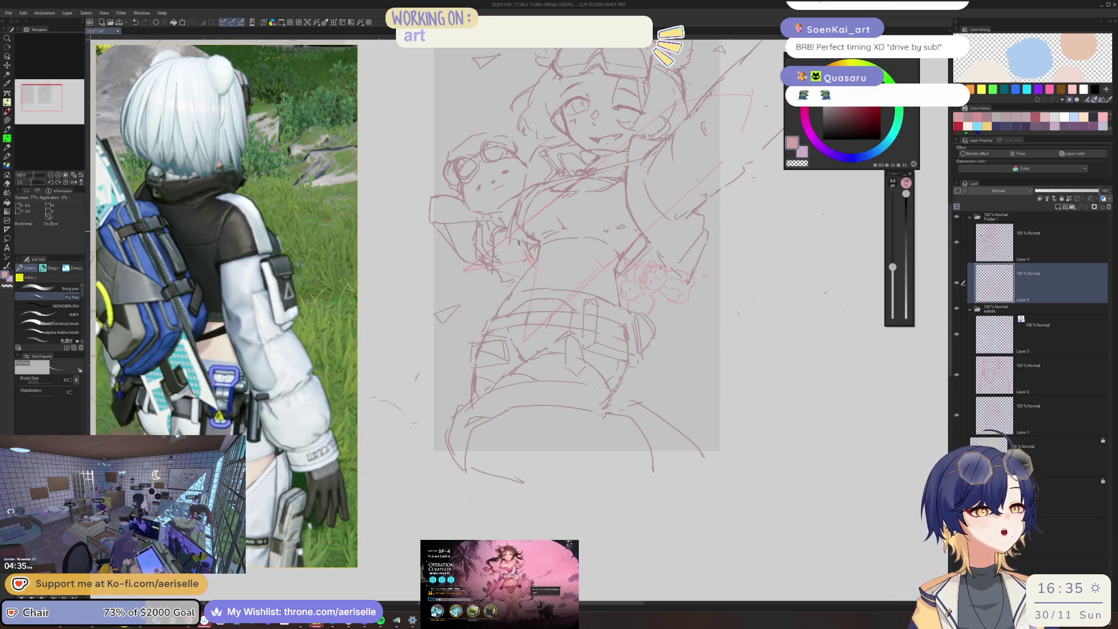
{"action": "key", "text": "h"}
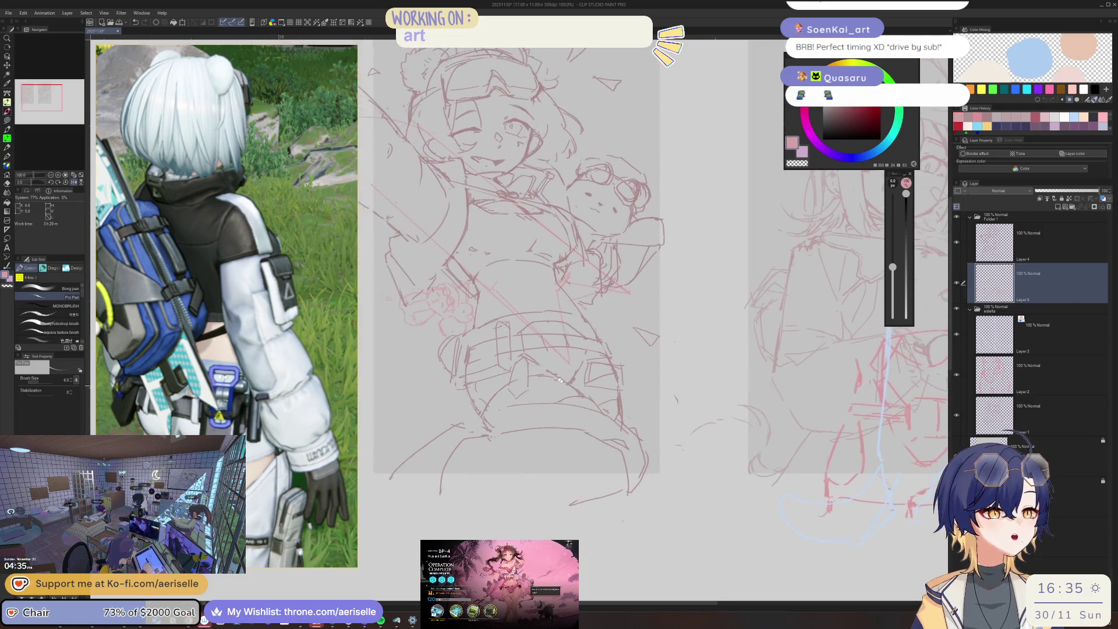
{"action": "key", "text": "minus"}
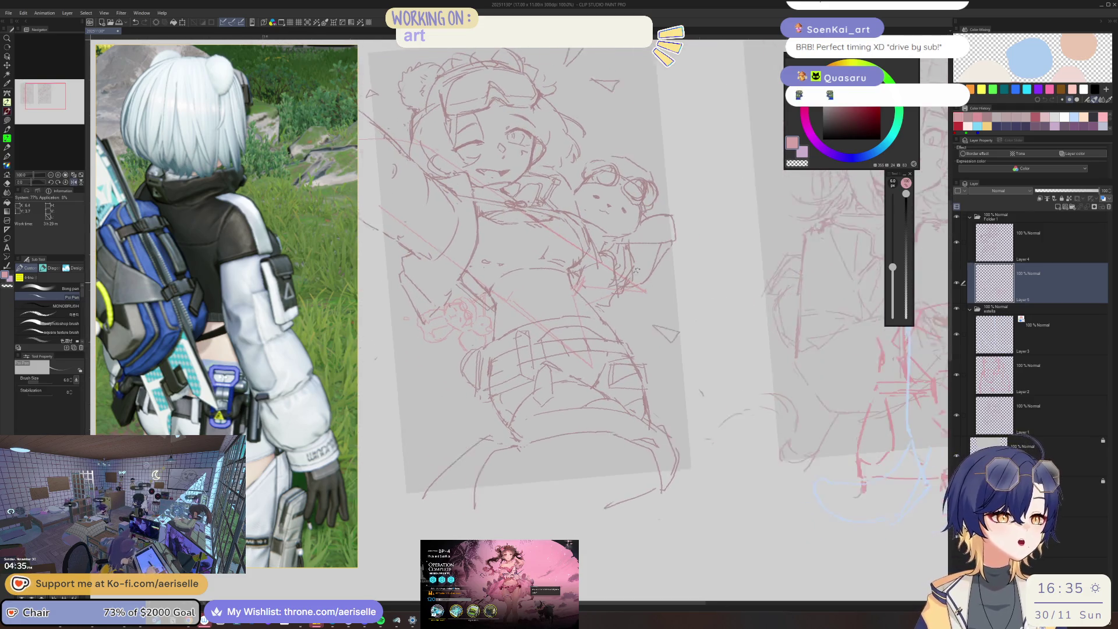
{"action": "key", "text": "m"}
{"action": "mouse_move", "coordinate": [550, 217]}
{"action": "left_mouse_down"}
{"action": "mouse_move", "coordinate": [510, 315]}
{"action": "mouse_move", "coordinate": [664, 279]}
{"action": "mouse_move", "coordinate": [553, 219]}
{"action": "left_mouse_up"}
{"action": "key", "text": "k"}
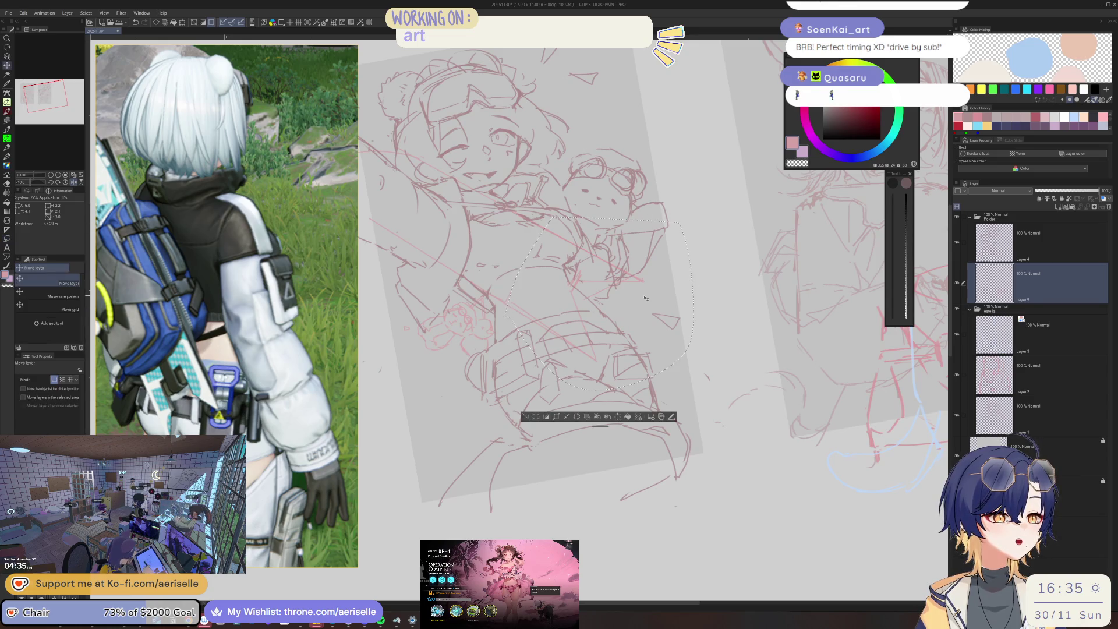
{"action": "left_click_drag", "start_coordinate": [616, 286], "coordinate": [607, 266]}
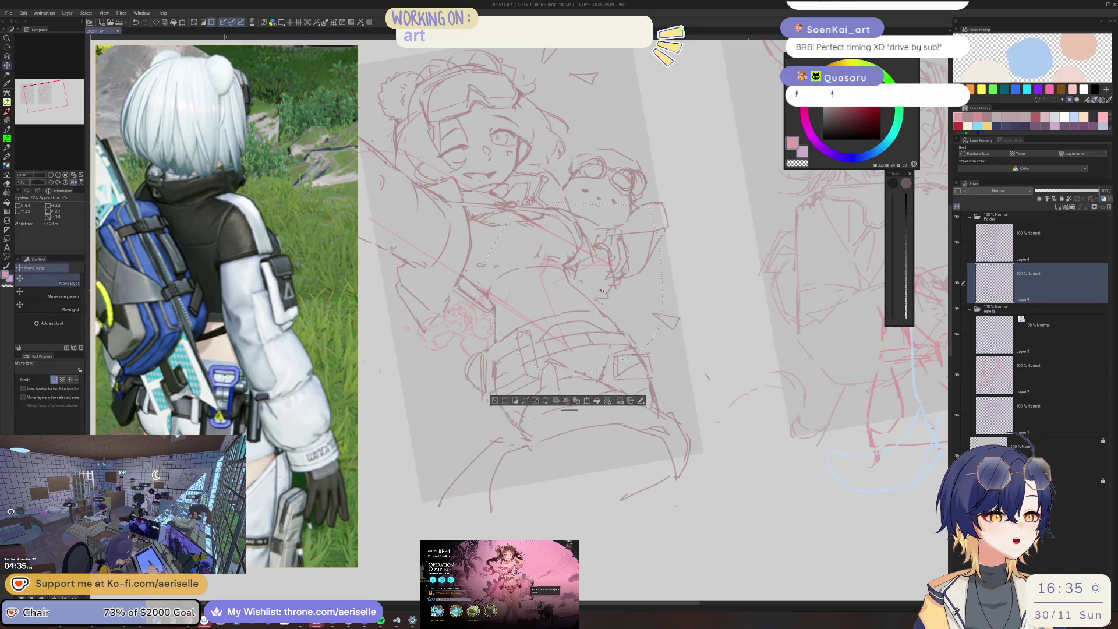
{"action": "key", "text": "ctrl+d"}
{"action": "key", "text": "ctrl+minus"}
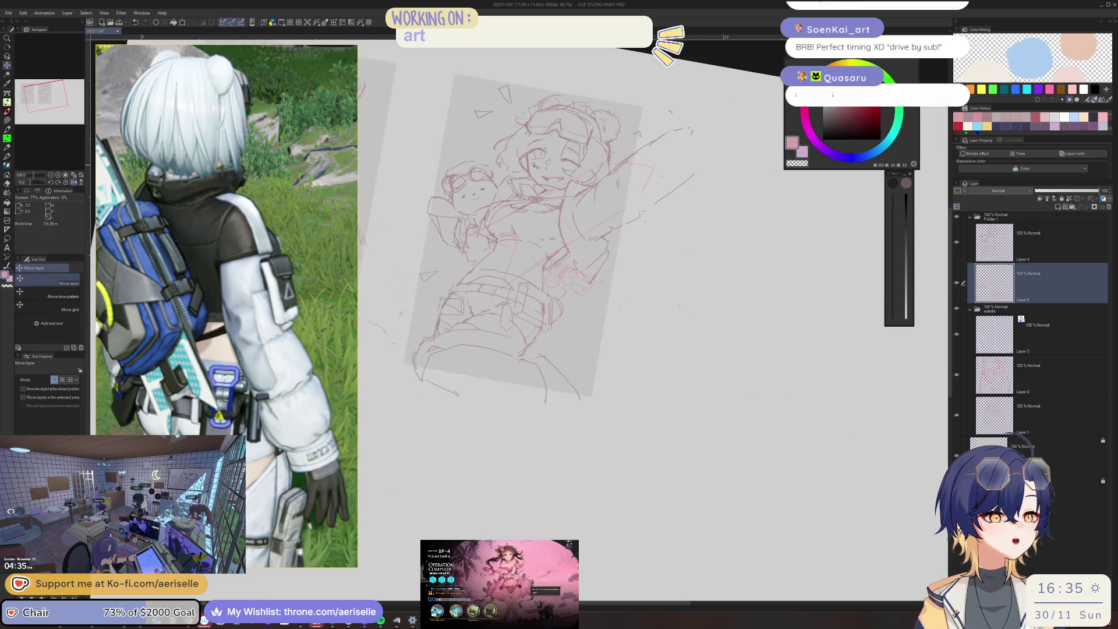
{"action": "key", "text": "equal"}
Lasso another part of the figure, nudge it slightly left, unmirror the view, and select its layer.
{"action": "key", "text": "m"}
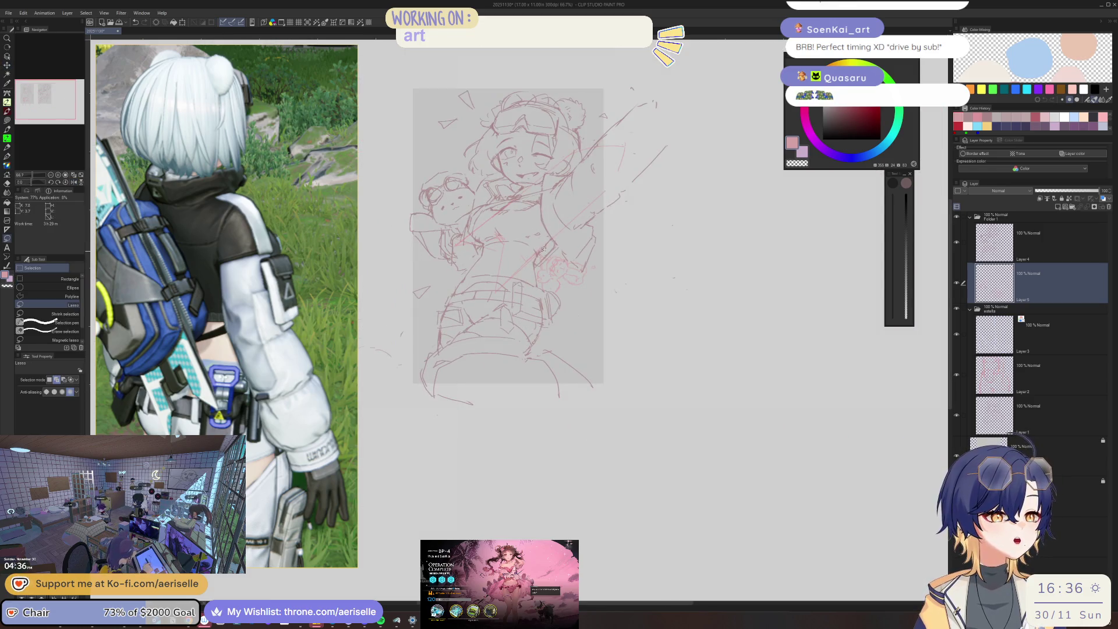
{"action": "mouse_move", "coordinate": [621, 127]}
{"action": "left_mouse_down"}
{"action": "mouse_move", "coordinate": [608, 197]}
{"action": "mouse_move", "coordinate": [443, 324]}
{"action": "mouse_move", "coordinate": [618, 135]}
{"action": "left_mouse_up"}
{"action": "key", "text": "k"}
{"action": "left_click_drag", "start_coordinate": [496, 270], "coordinate": [486, 270]}
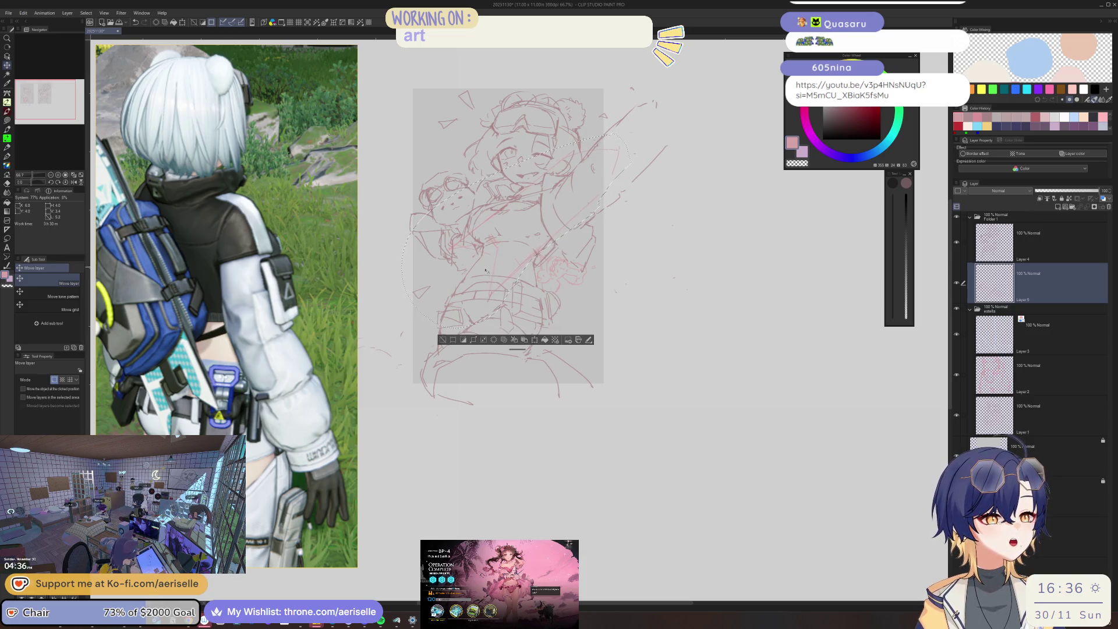
{"action": "key", "text": "ctrl+z"}
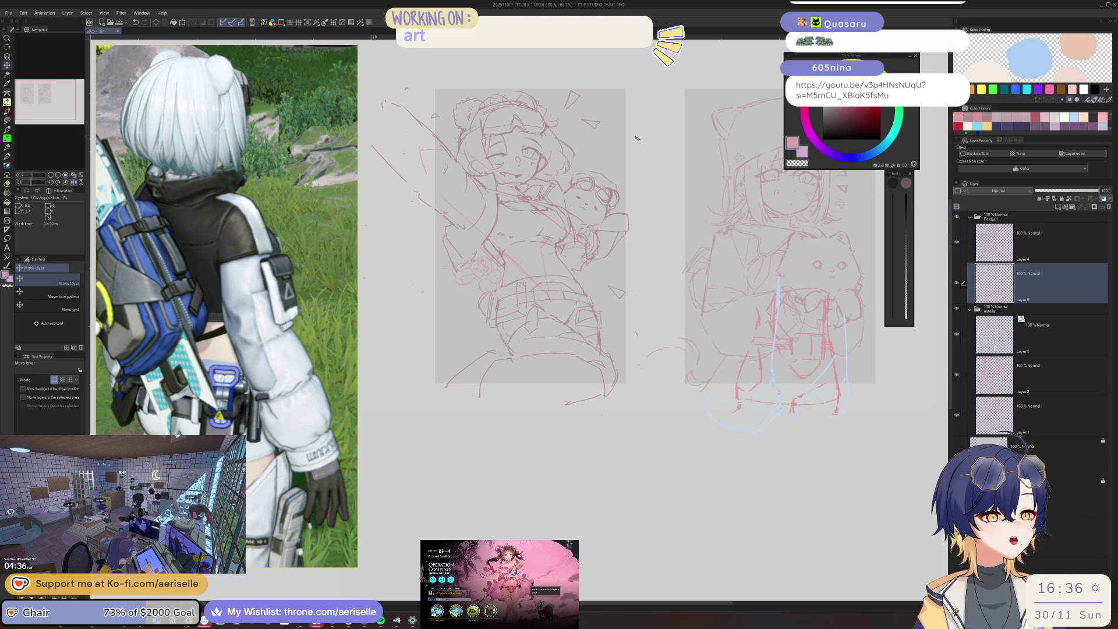
{"action": "key", "text": "h"}
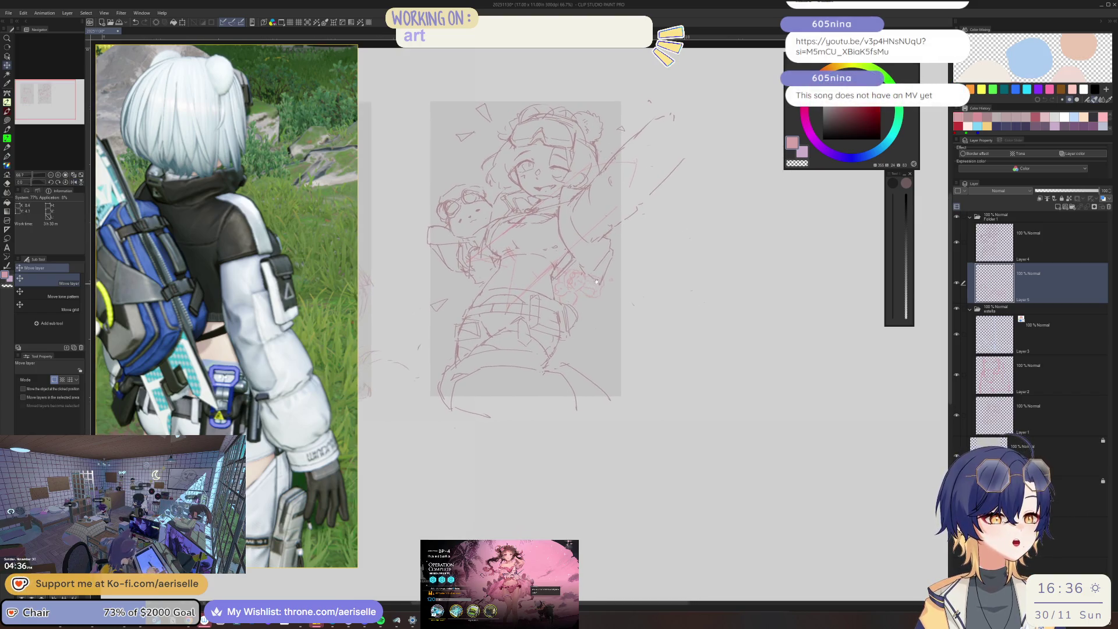
{"action": "scroll", "coordinate": [595, 281], "scroll_direction": "up", "scroll_amount": 5}
{"action": "left_click", "coordinate": [596, 282], "text": "ctrl+shift"}
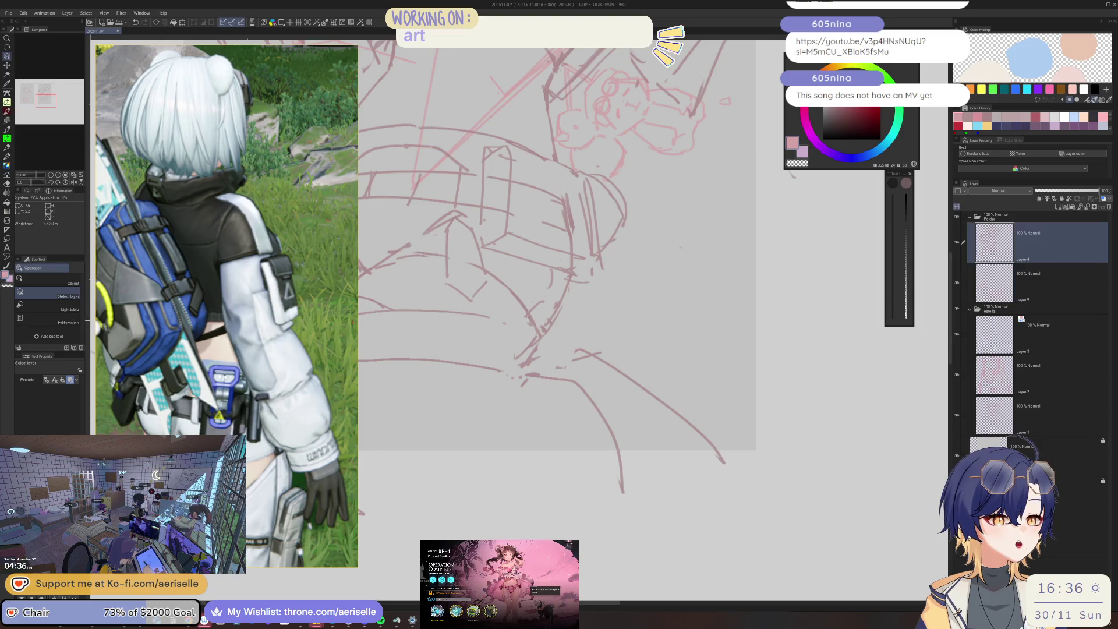
Make Layer 5 active, tint it blue, and pick a darker dusty pink drawing colour.
{"action": "scroll", "coordinate": [627, 236], "scroll_direction": "down", "scroll_amount": 4}
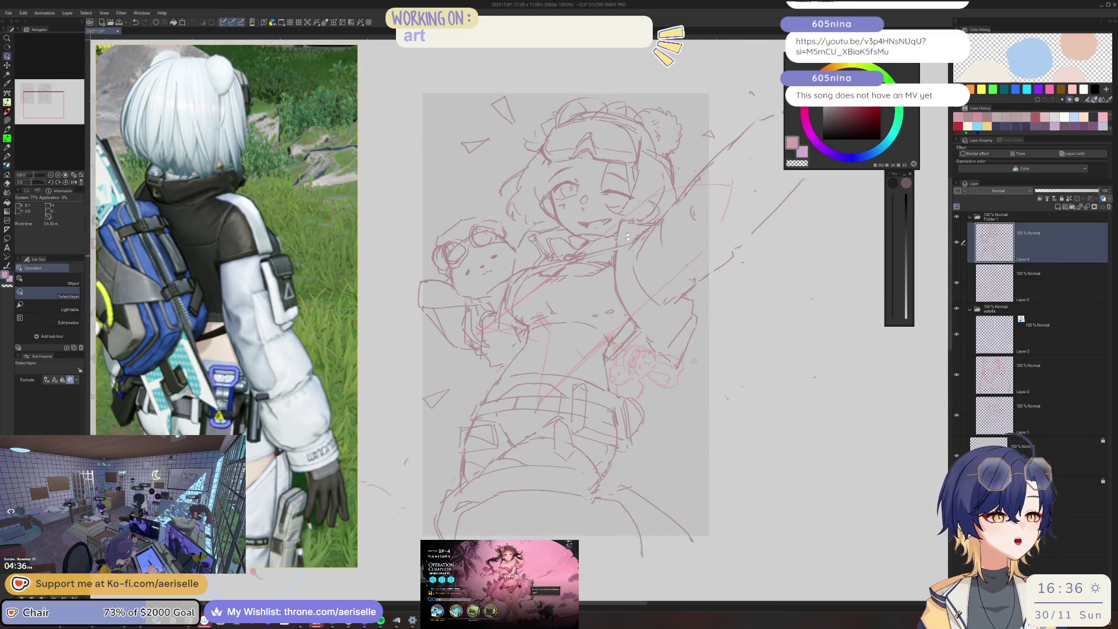
{"action": "left_click", "coordinate": [1053, 276]}
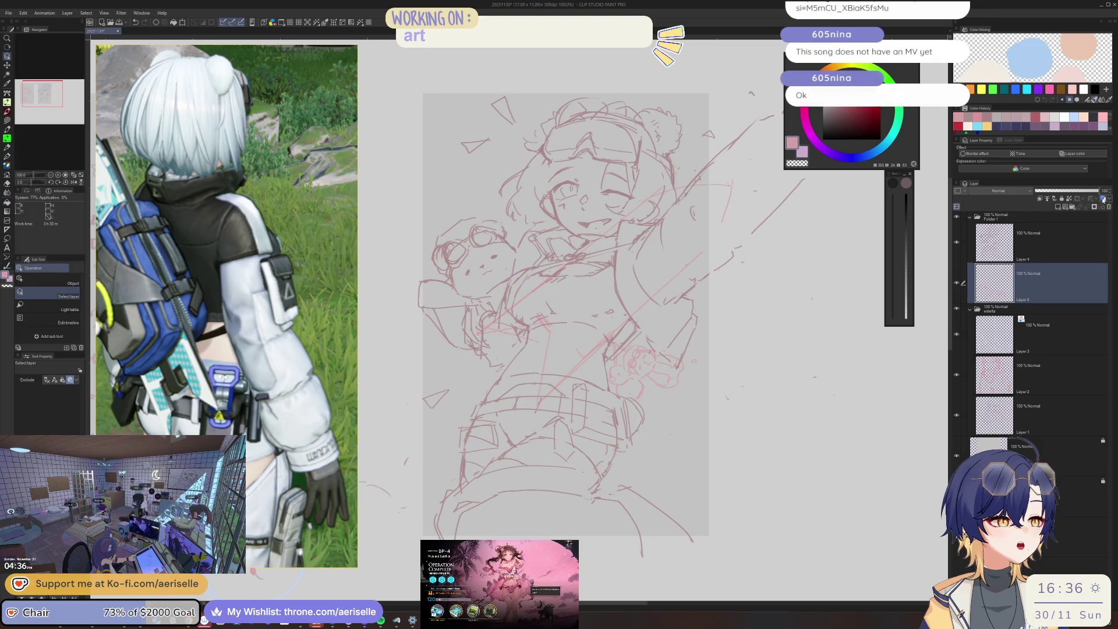
{"action": "left_click", "coordinate": [1103, 200]}
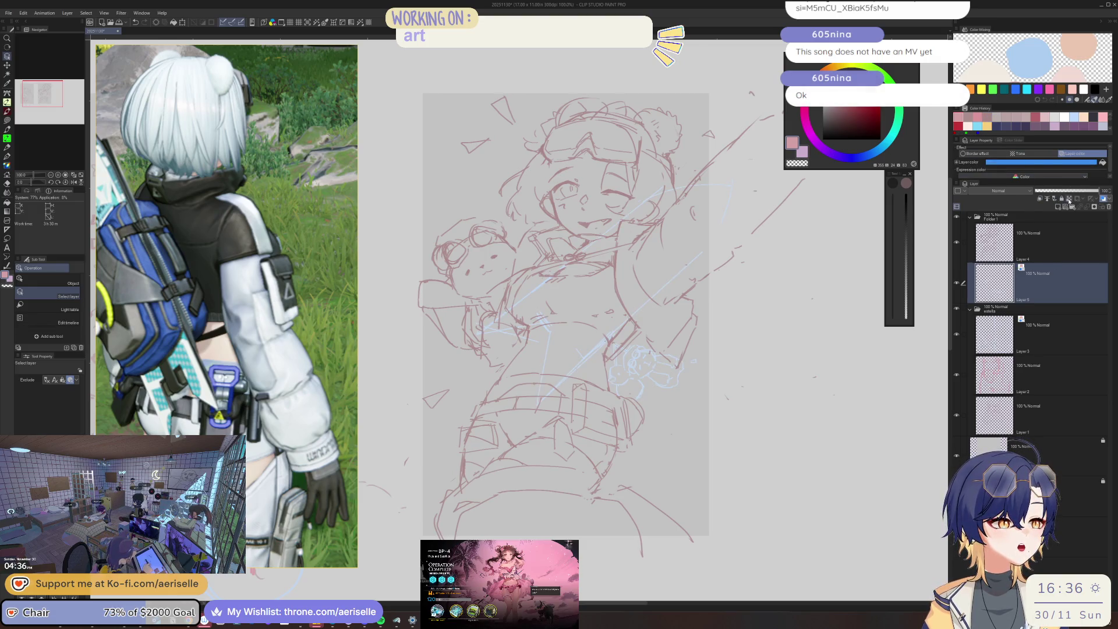
{"action": "left_click", "coordinate": [965, 111]}
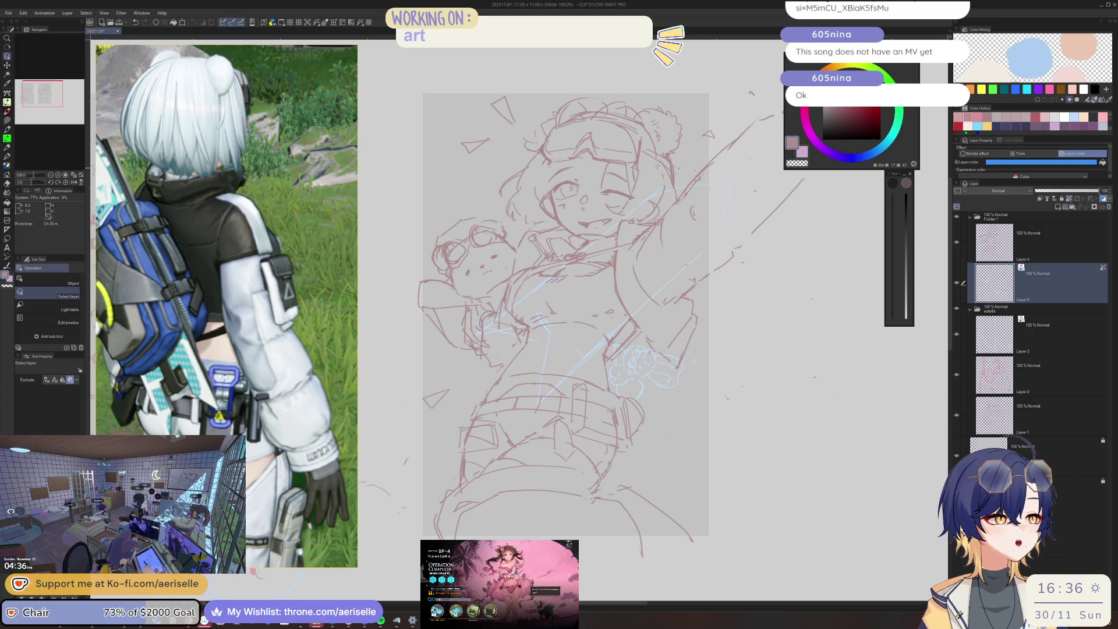
{"action": "key", "text": "u"}
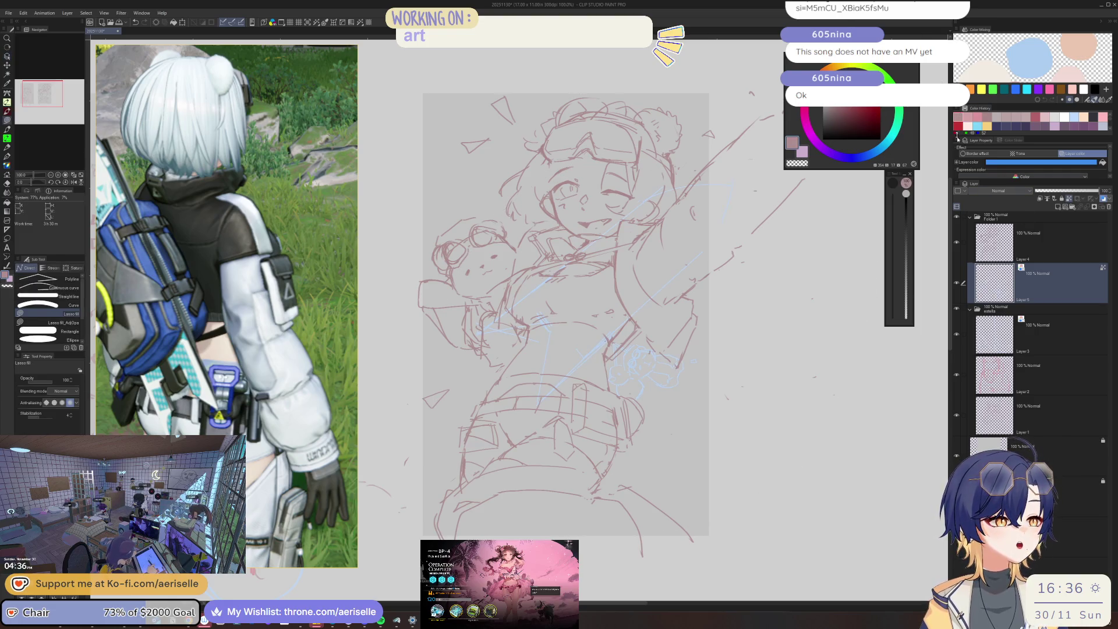
{"action": "key", "text": "ctrl+u"}
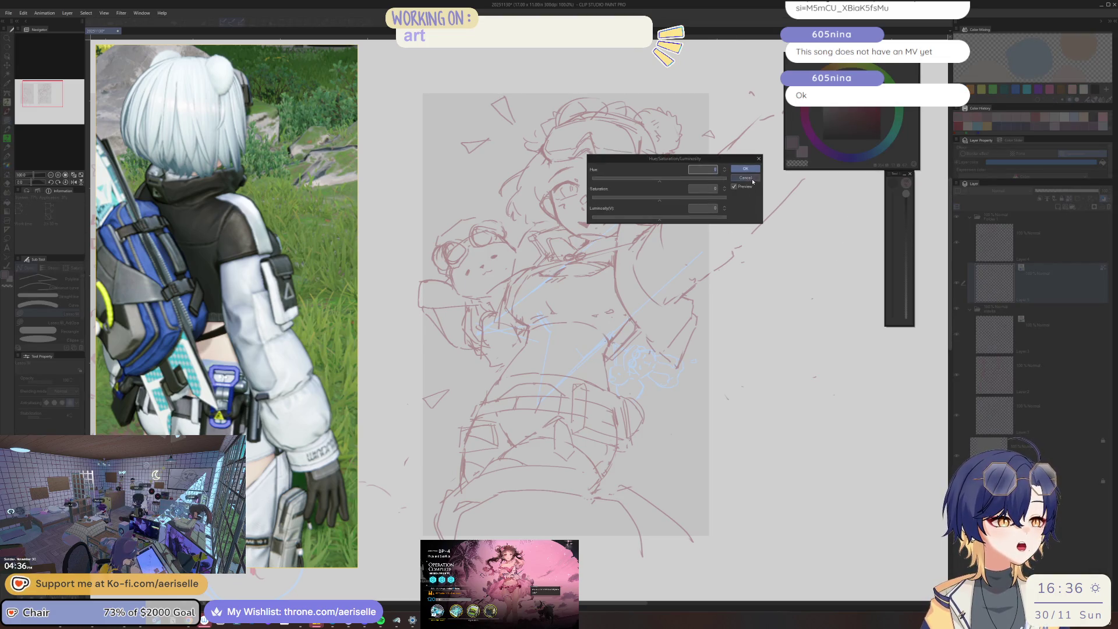
{"action": "key", "text": "Escape"}
Change Layer 5's display colour to purple and mirror the canvas view.
{"action": "left_click", "coordinate": [1097, 200]}
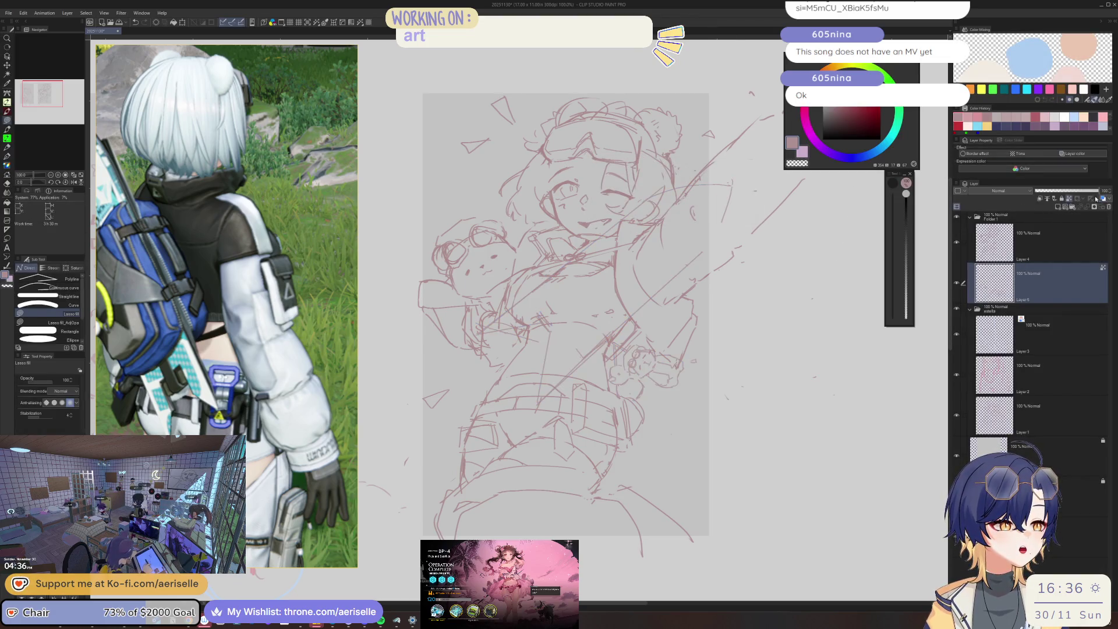
{"action": "left_click", "coordinate": [1103, 200]}
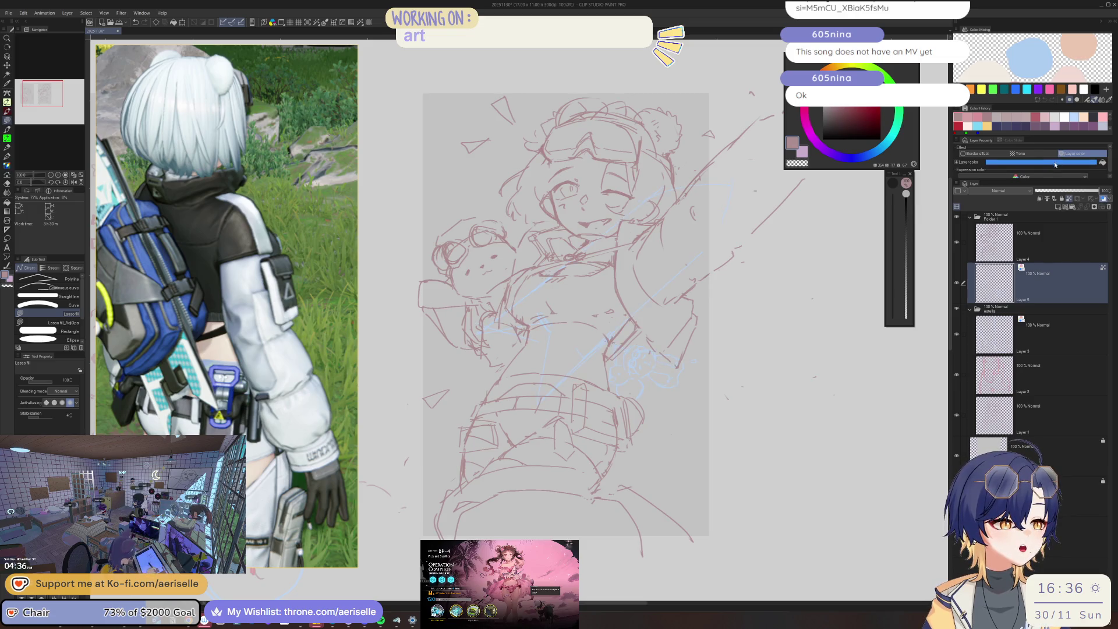
{"action": "left_click", "coordinate": [1042, 161]}
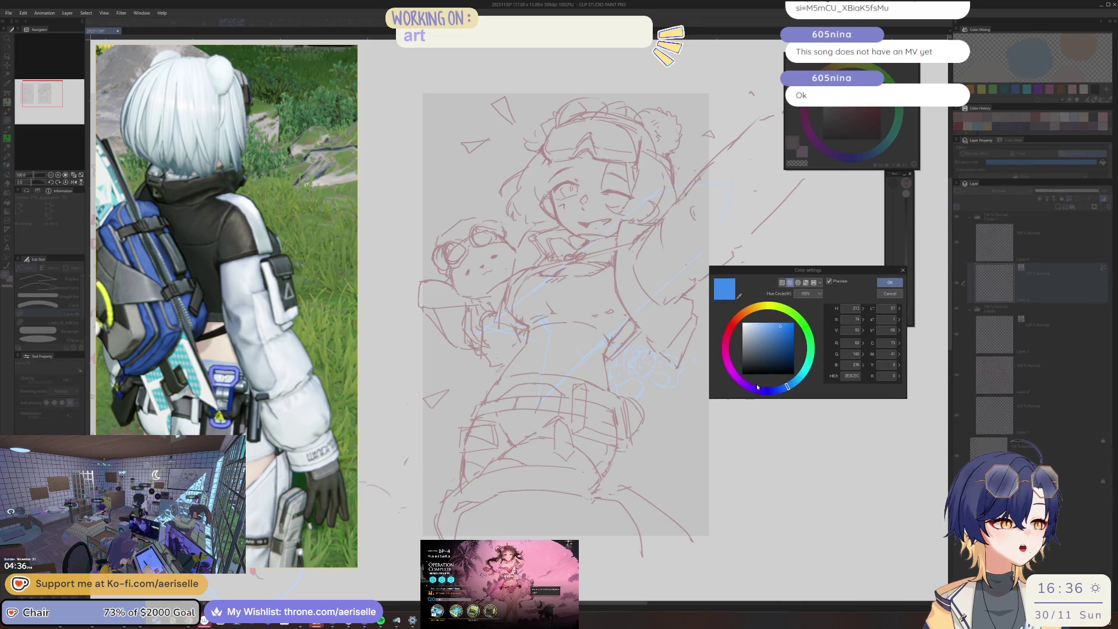
{"action": "left_click", "coordinate": [749, 389]}
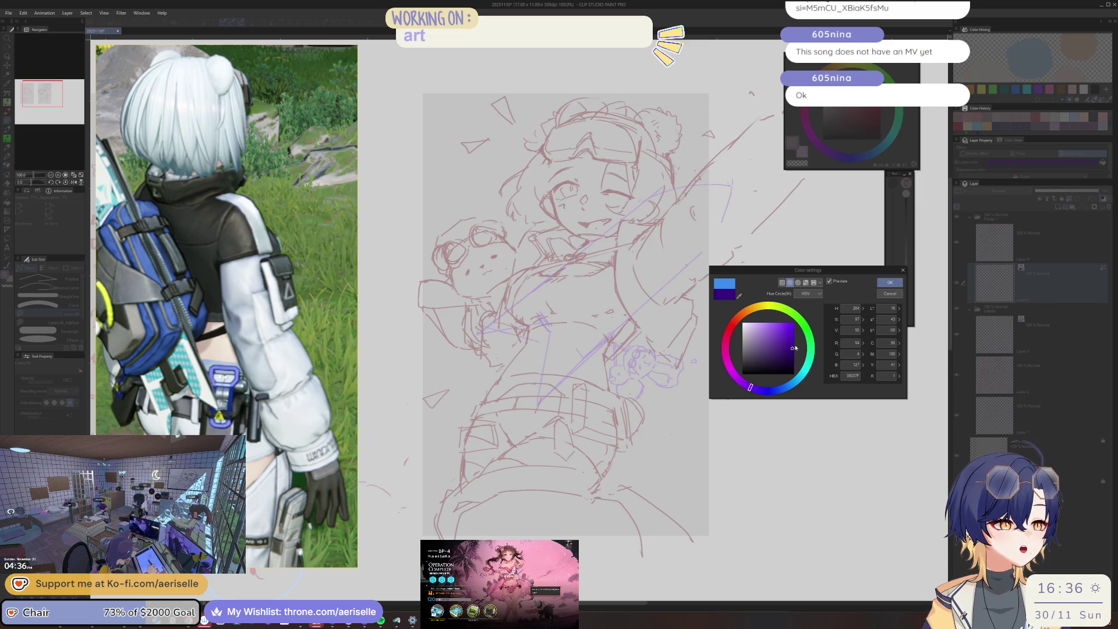
{"action": "left_click", "coordinate": [890, 283]}
{"action": "key", "text": "h"}
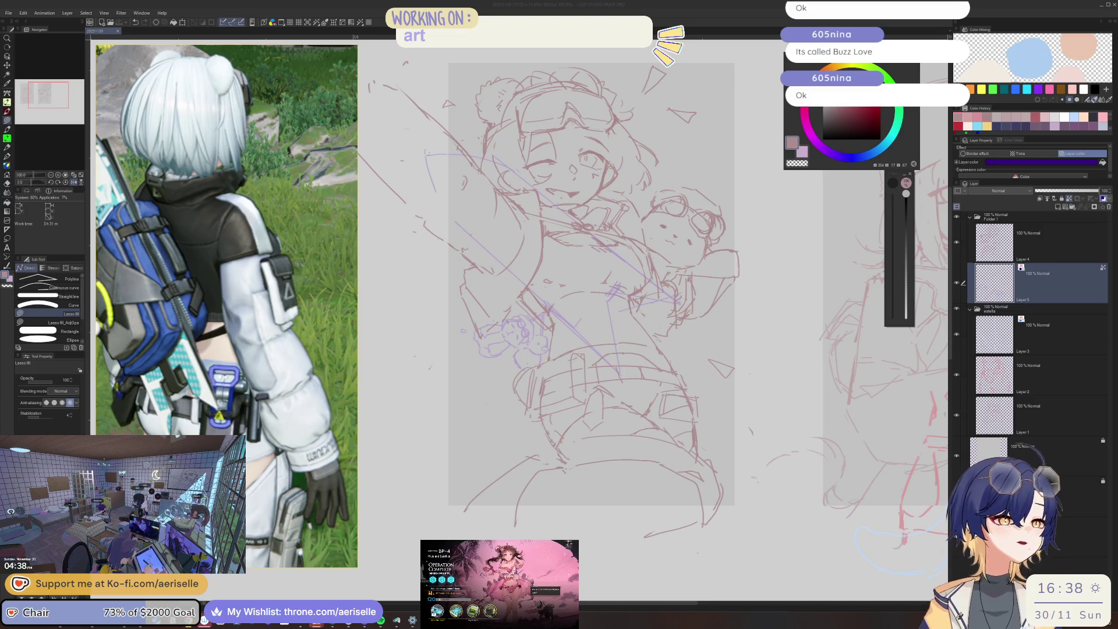
Unflip the canvas, recentre the sketch, scroll to the surfboard reference, and tilt the view.
{"action": "left_click", "coordinate": [995, 271]}
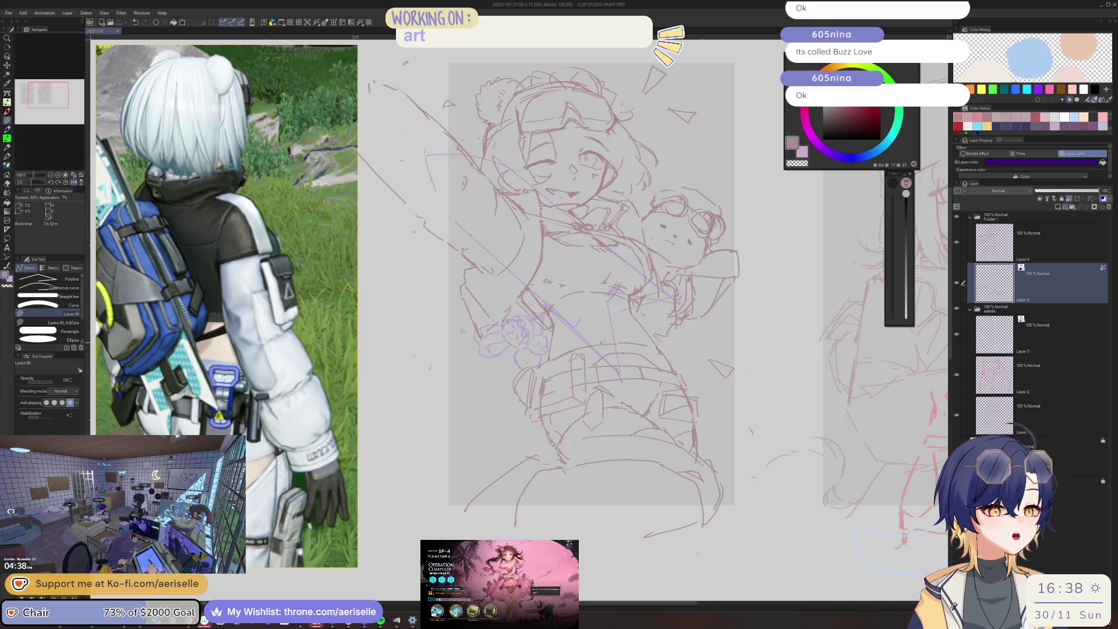
{"action": "key", "text": "h"}
{"action": "left_click_drag", "start_coordinate": [601, 342], "coordinate": [626, 442]}
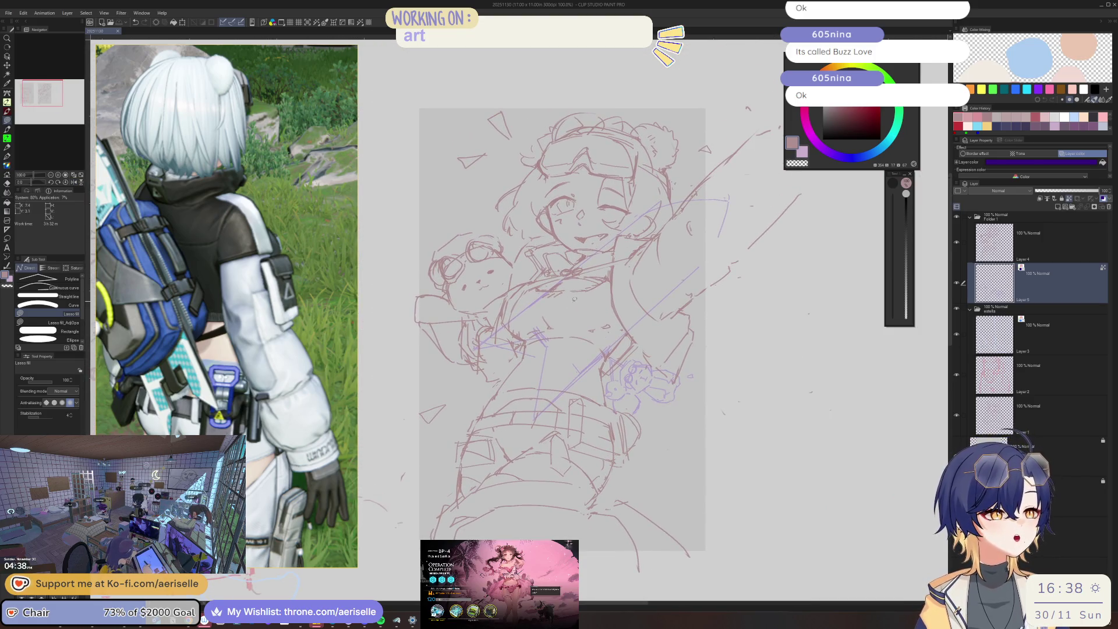
{"action": "scroll", "coordinate": [683, 208], "scroll_direction": "up", "scroll_amount": 5}
{"action": "left_click", "coordinate": [695, 198]}
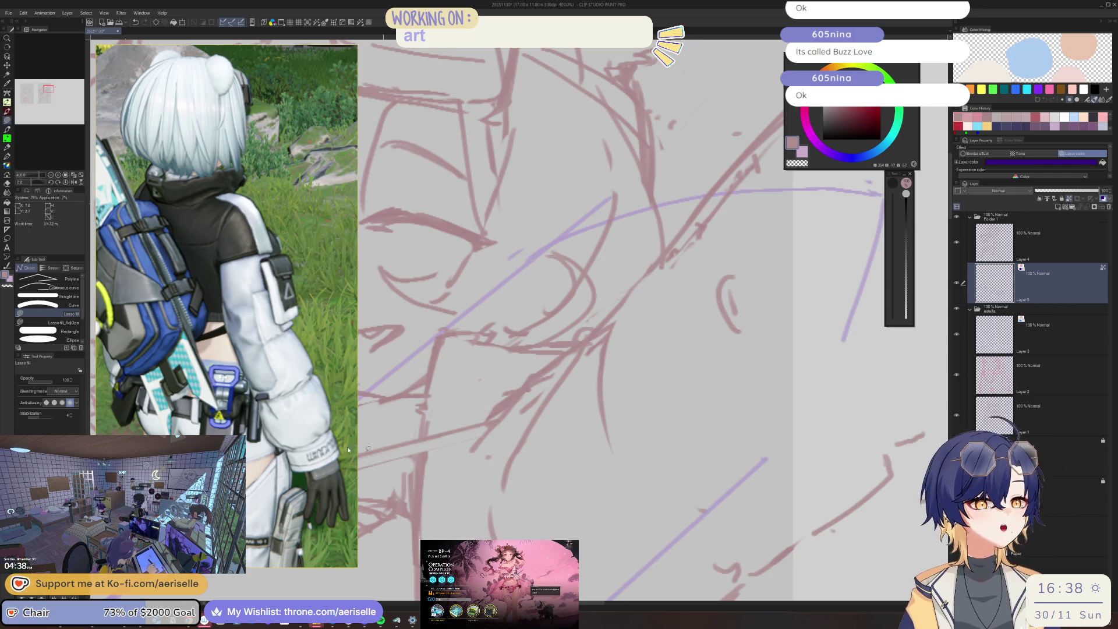
{"action": "scroll", "coordinate": [348, 449], "scroll_direction": "down", "scroll_amount": 10}
{"action": "scroll", "coordinate": [281, 292], "scroll_direction": "up", "scroll_amount": 5}
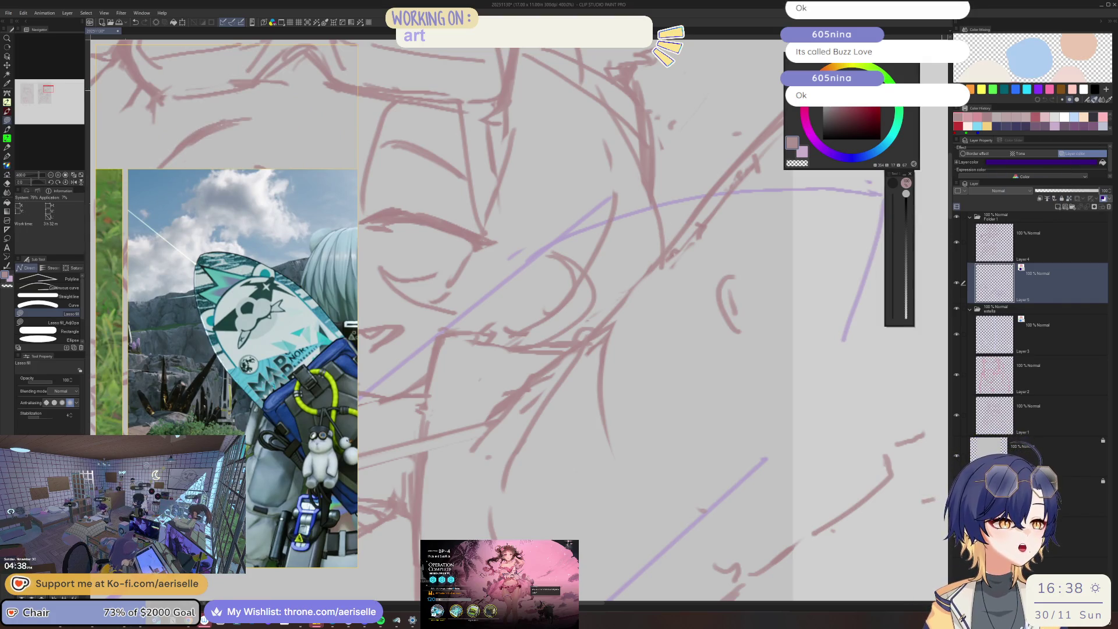
{"action": "key", "text": "minus"}
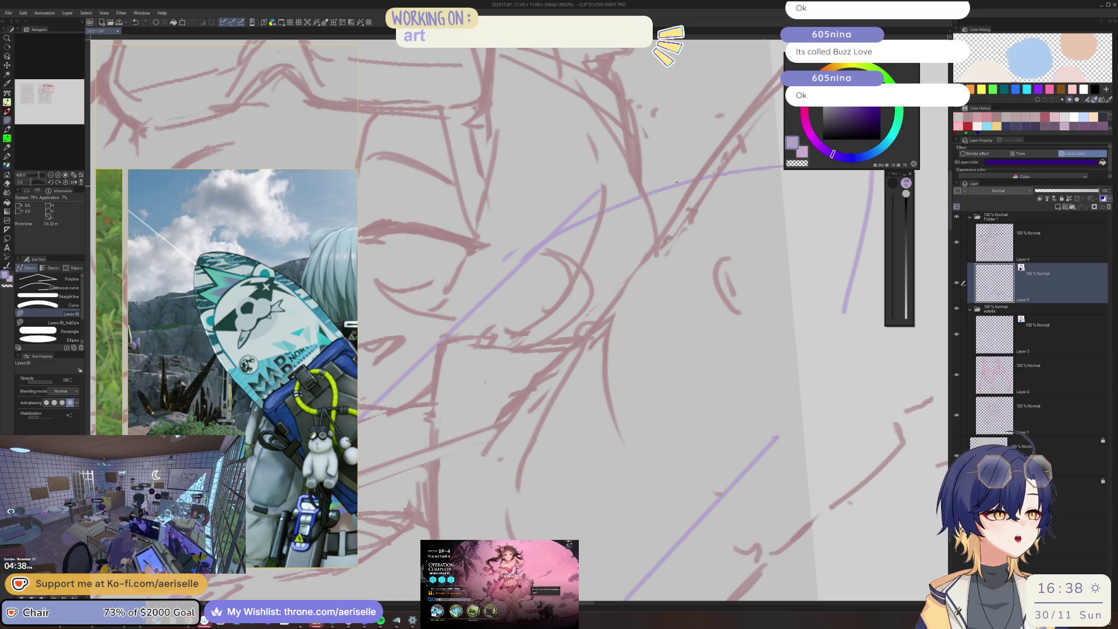
Pick a pinkish sketching colour and return to the pen.
{"action": "left_click", "coordinate": [674, 185], "text": "alt"}
{"action": "key", "text": "i"}
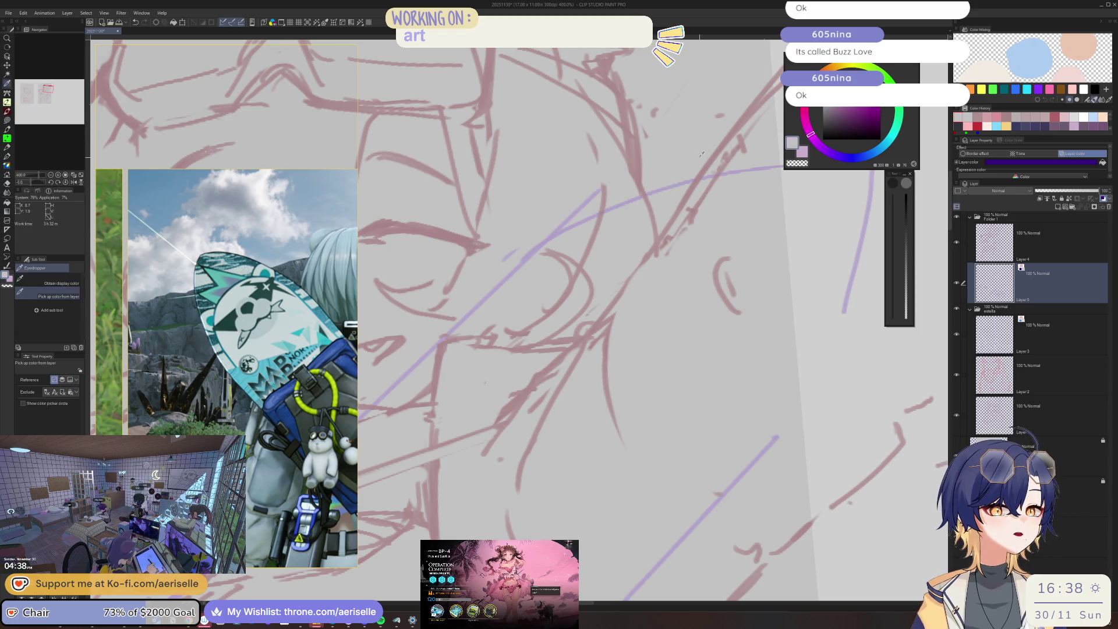
{"action": "scroll", "coordinate": [640, 180], "scroll_direction": "up", "scroll_amount": 3}
{"action": "key", "text": "minus"}
{"action": "scroll", "coordinate": [628, 181], "scroll_direction": "up", "scroll_amount": 3}
{"action": "left_click", "coordinate": [604, 227]}
{"action": "key", "text": "p"}
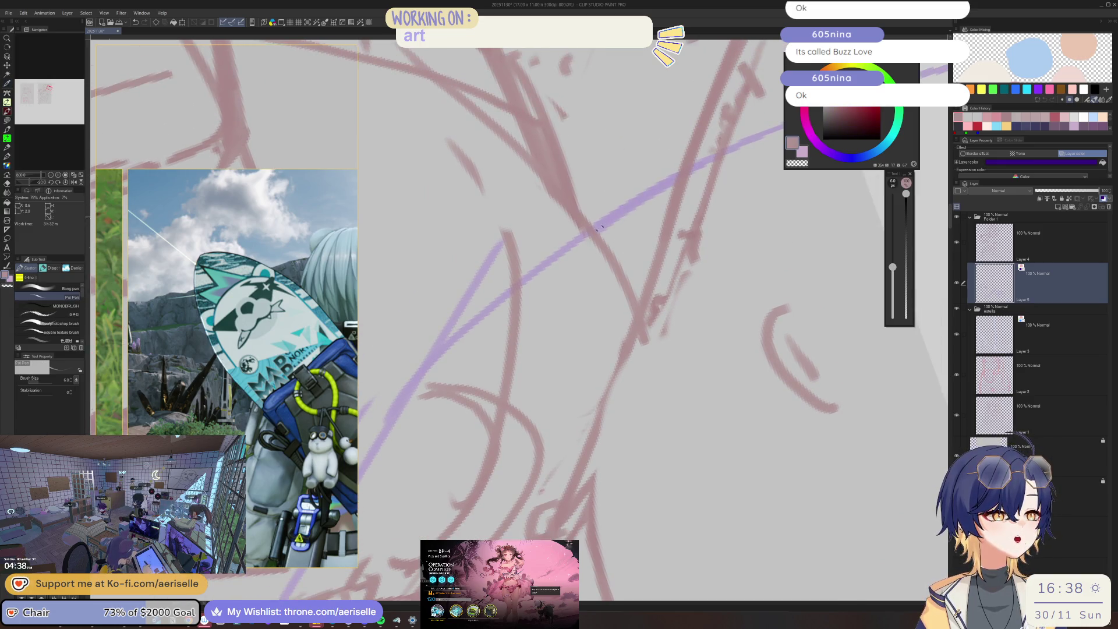
Browse the outfit references, turn the canvas upright and recentred, and select Layer 4.
{"action": "scroll", "coordinate": [714, 108], "scroll_direction": "down", "scroll_amount": 5}
{"action": "scroll", "coordinate": [714, 107], "scroll_direction": "down", "scroll_amount": 3}
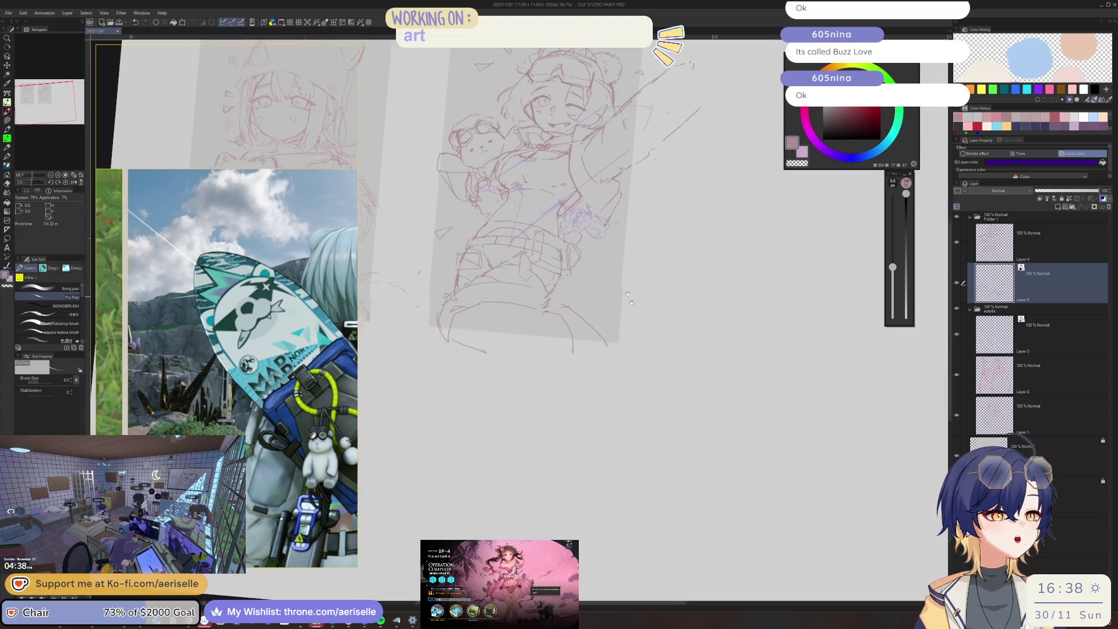
{"action": "scroll", "coordinate": [679, 293], "scroll_direction": "up", "scroll_amount": 4}
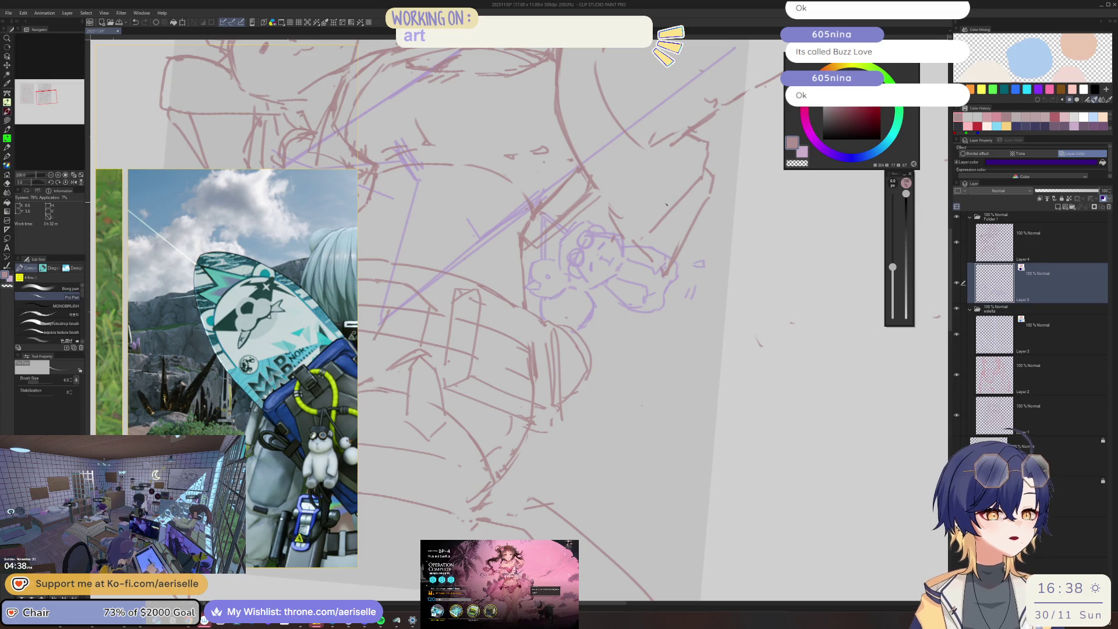
{"action": "scroll", "coordinate": [267, 435], "scroll_direction": "up", "scroll_amount": 3}
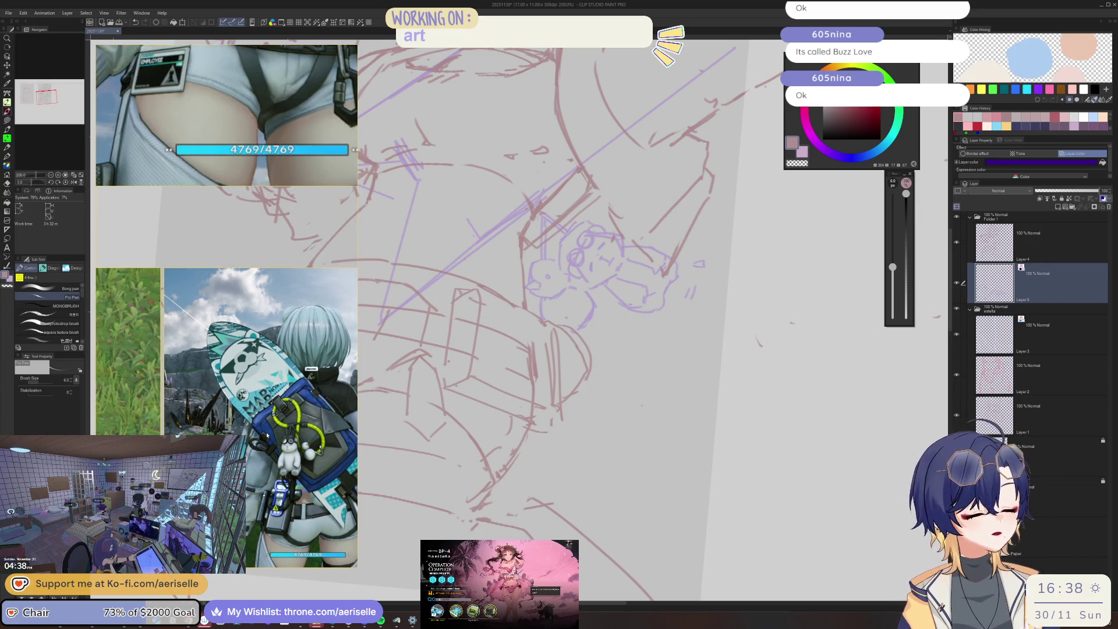
{"action": "scroll", "coordinate": [267, 434], "scroll_direction": "down", "scroll_amount": 5}
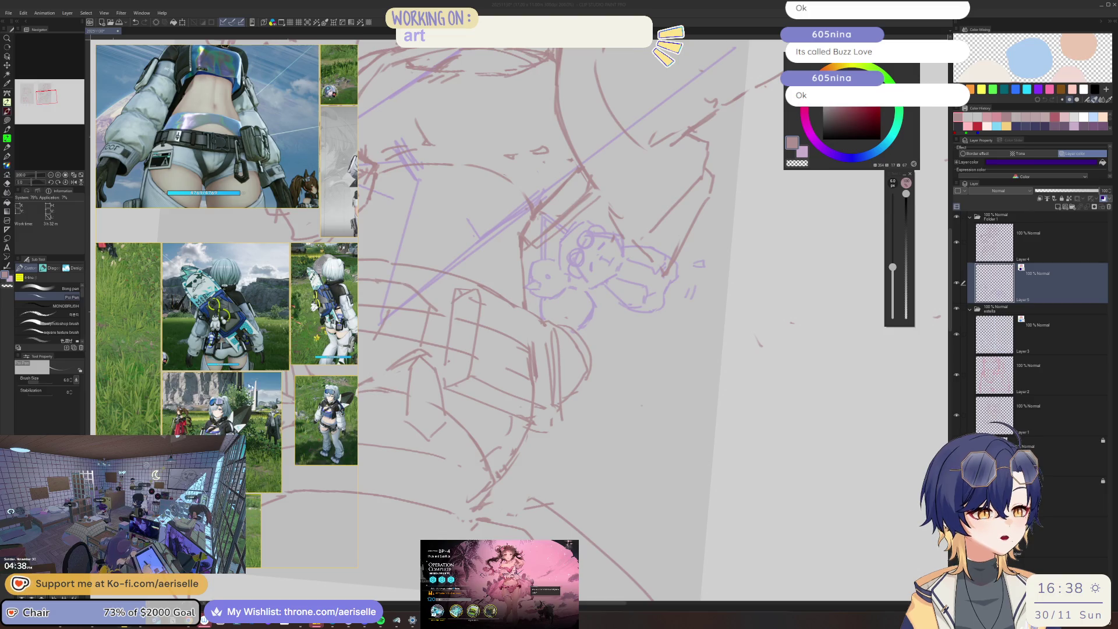
{"action": "scroll", "coordinate": [267, 349], "scroll_direction": "up", "scroll_amount": 3}
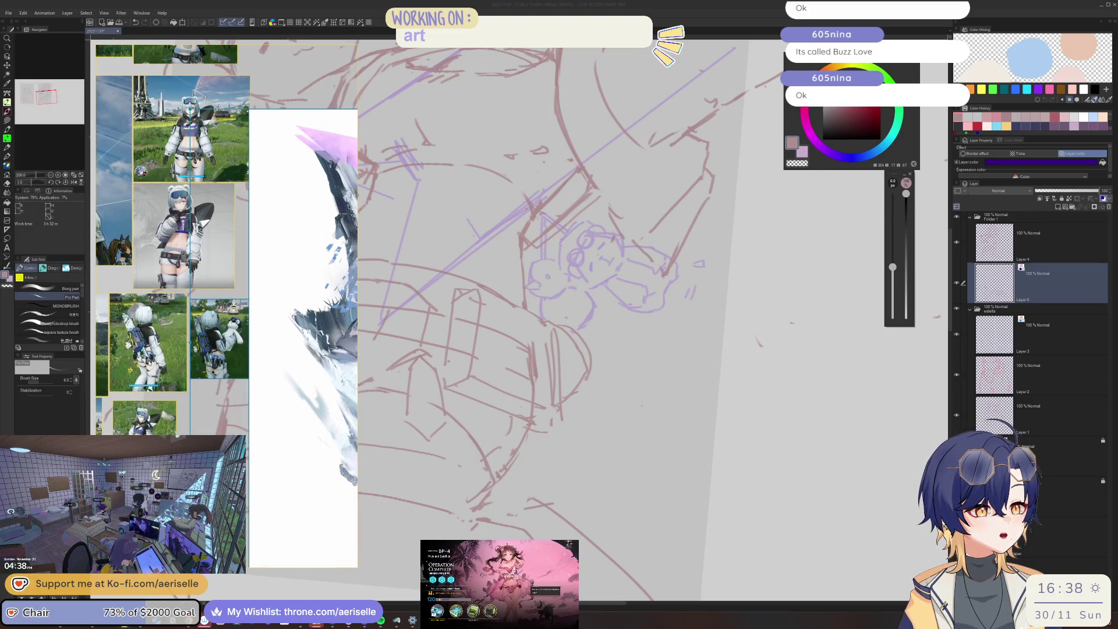
{"action": "scroll", "coordinate": [228, 304], "scroll_direction": "up", "scroll_amount": 3}
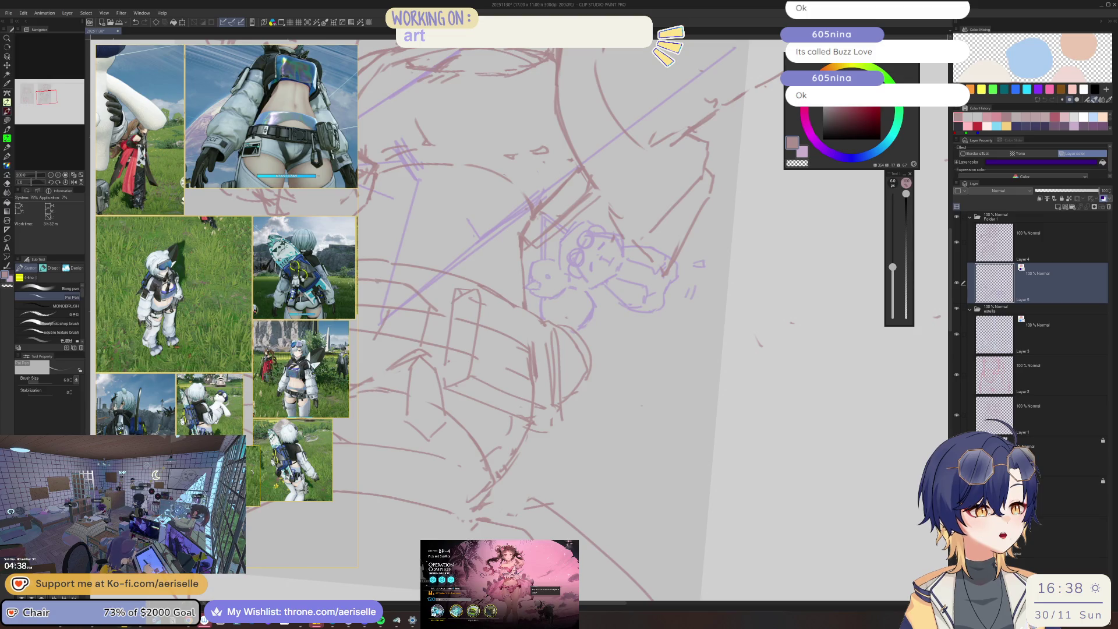
{"action": "scroll", "coordinate": [168, 186], "scroll_direction": "up", "scroll_amount": 2}
{"action": "scroll", "coordinate": [168, 185], "scroll_direction": "up", "scroll_amount": 2}
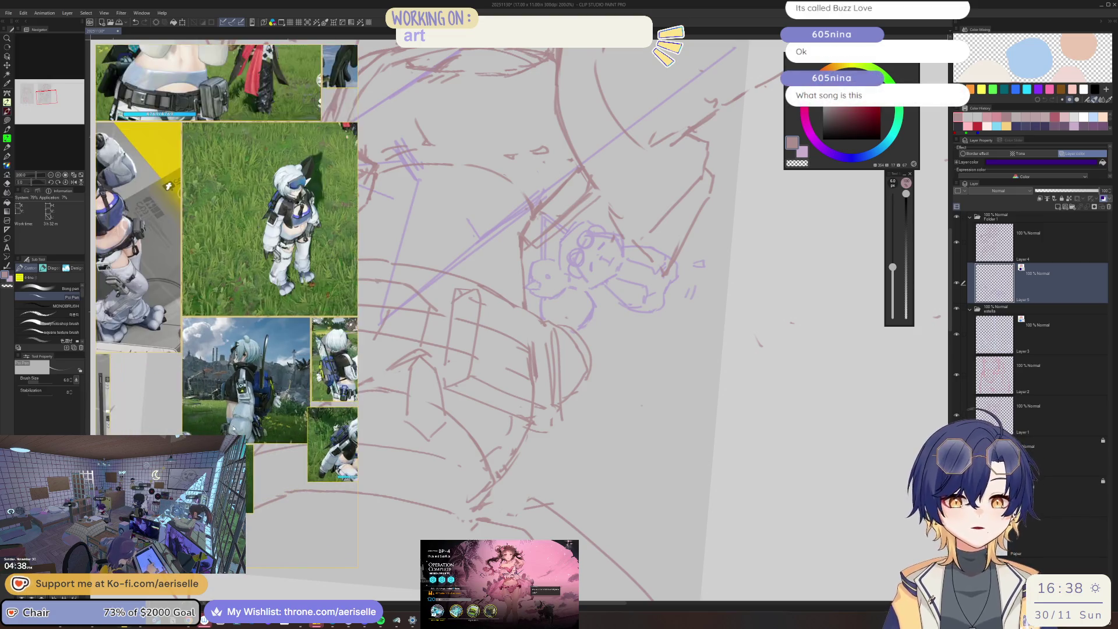
{"action": "scroll", "coordinate": [233, 429], "scroll_direction": "up", "scroll_amount": 2}
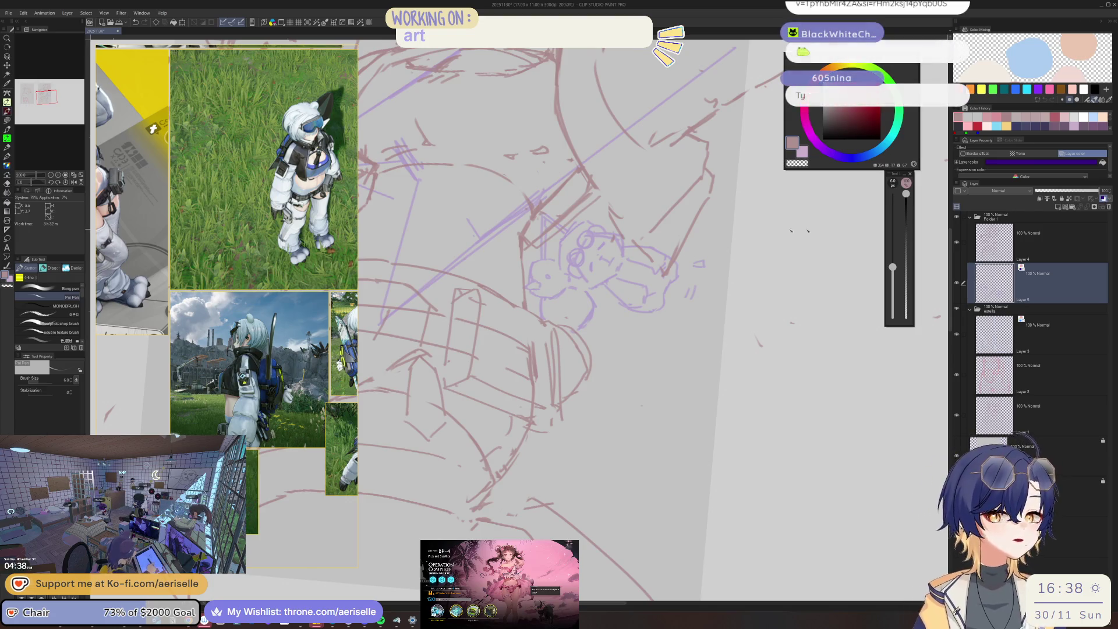
{"action": "key", "text": "minus"}
{"action": "scroll", "coordinate": [586, 295], "scroll_direction": "up", "scroll_amount": 6}
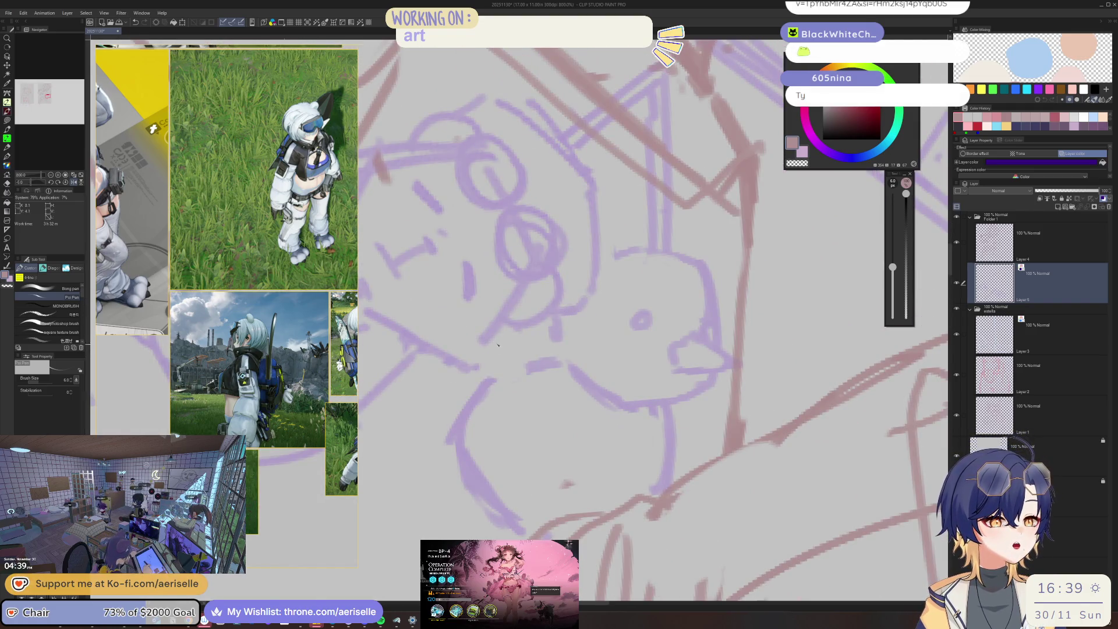
{"action": "scroll", "coordinate": [566, 312], "scroll_direction": "down", "scroll_amount": 5}
{"action": "mouse_move", "coordinate": [652, 137]}
{"action": "left_mouse_down"}
{"action": "mouse_move", "coordinate": [555, 346]}
{"action": "mouse_move", "coordinate": [482, 323]}
{"action": "left_mouse_up"}
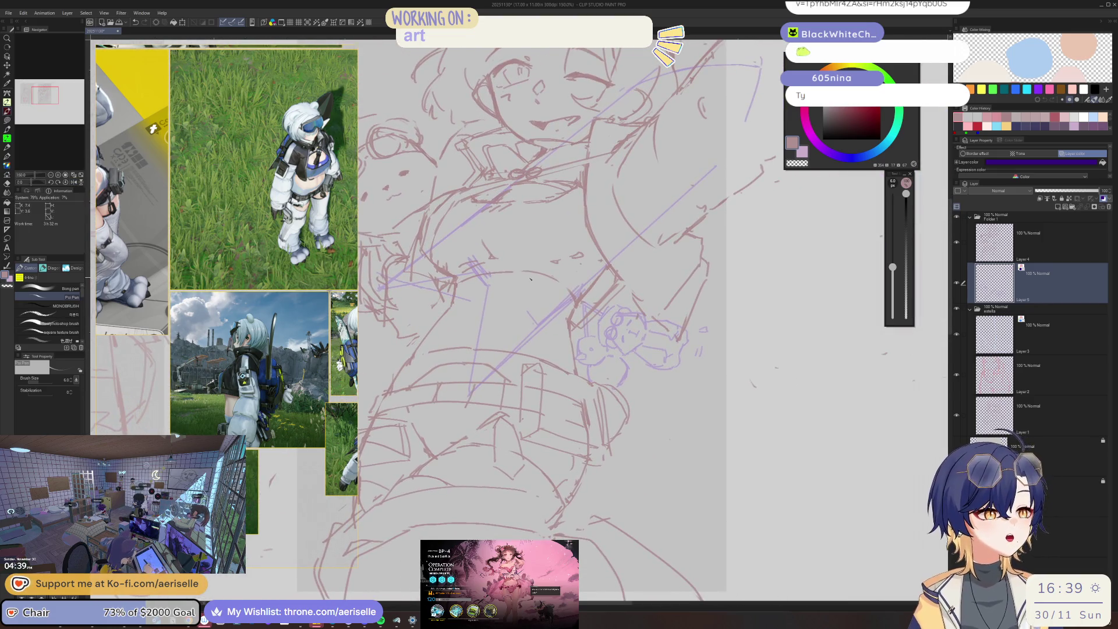
{"action": "left_click", "coordinate": [1025, 244]}
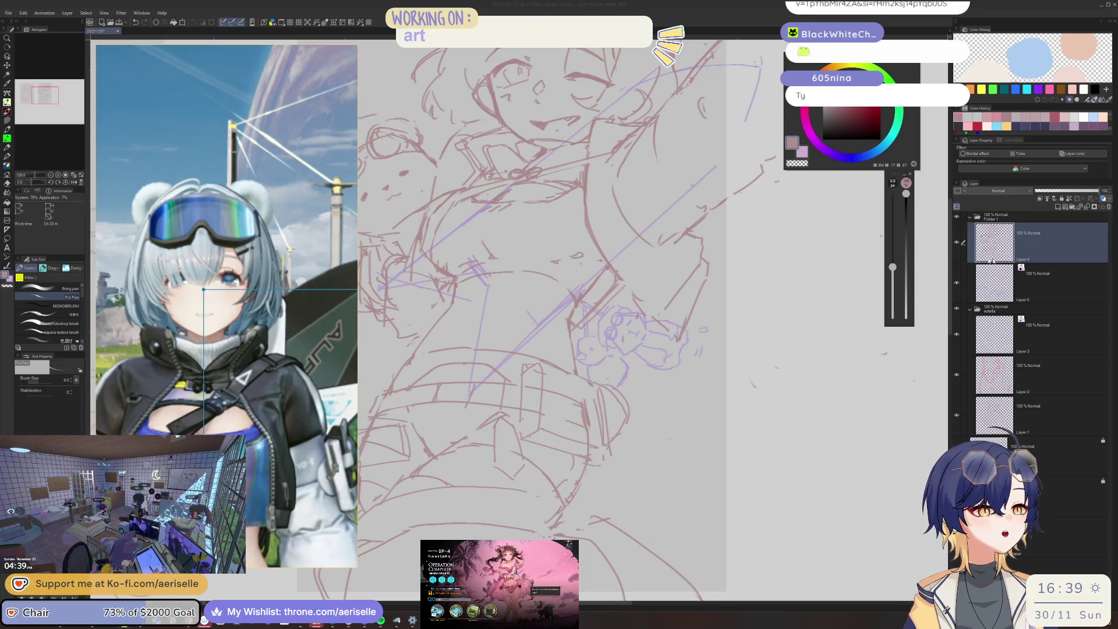
Add short strokes beside and left of the girl's eye to refine her face.
{"action": "scroll", "coordinate": [524, 272], "scroll_direction": "up", "scroll_amount": 5}
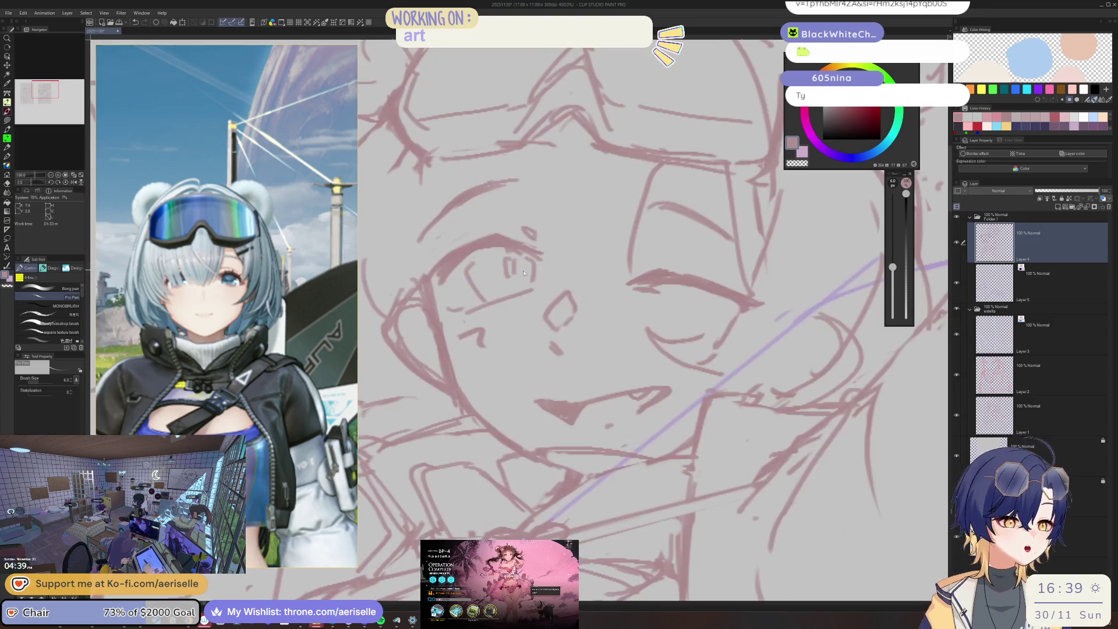
{"action": "left_click_drag", "start_coordinate": [543, 270], "coordinate": [548, 280]}
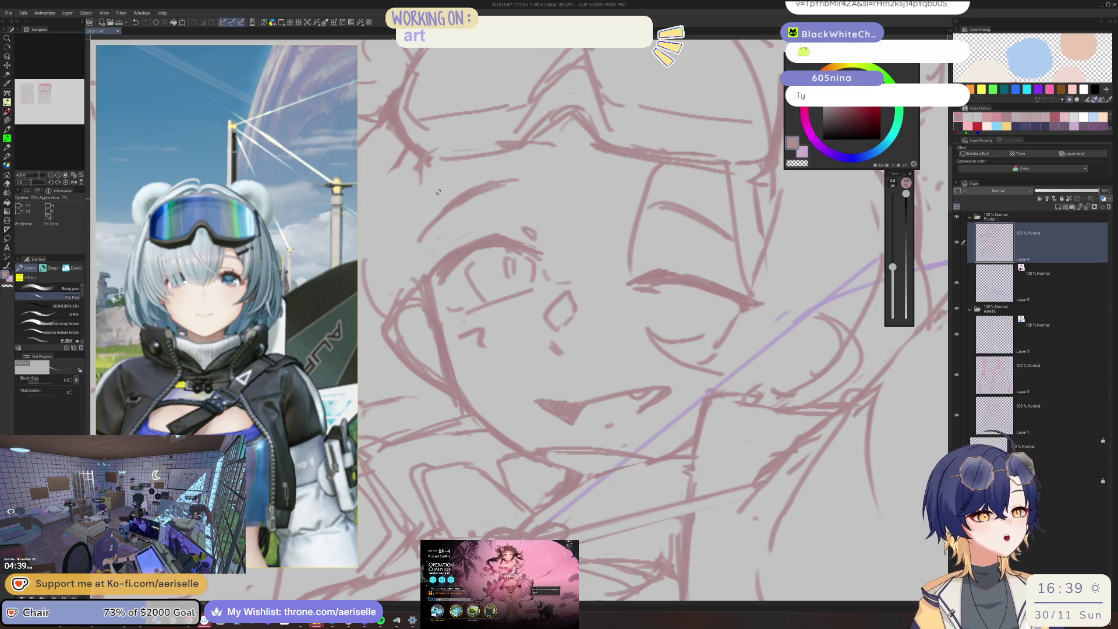
{"action": "mouse_move", "coordinate": [502, 187]}
{"action": "left_mouse_down"}
{"action": "mouse_move", "coordinate": [496, 234]}
{"action": "mouse_move", "coordinate": [524, 241]}
{"action": "left_mouse_up"}
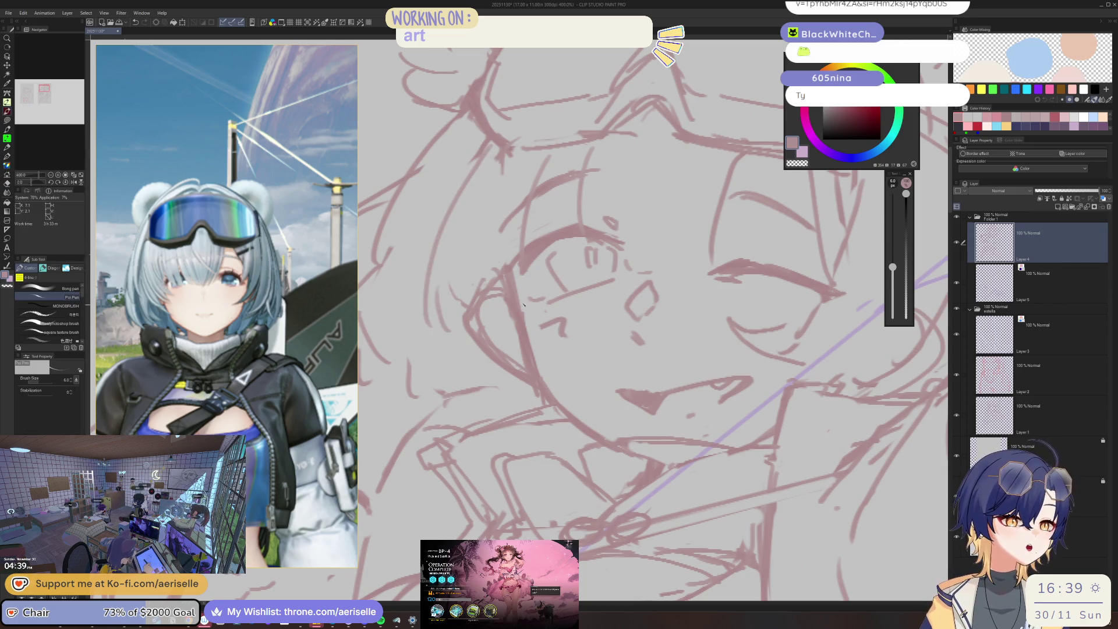
{"action": "scroll", "coordinate": [523, 304], "scroll_direction": "down", "scroll_amount": 5}
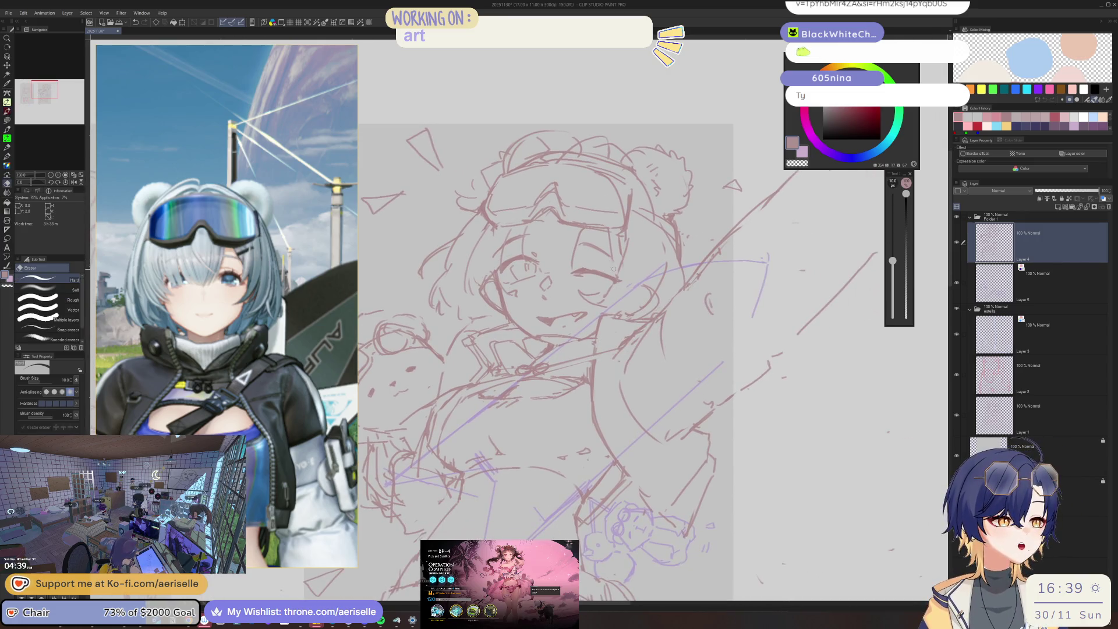
{"action": "scroll", "coordinate": [614, 290], "scroll_direction": "up", "scroll_amount": 2}
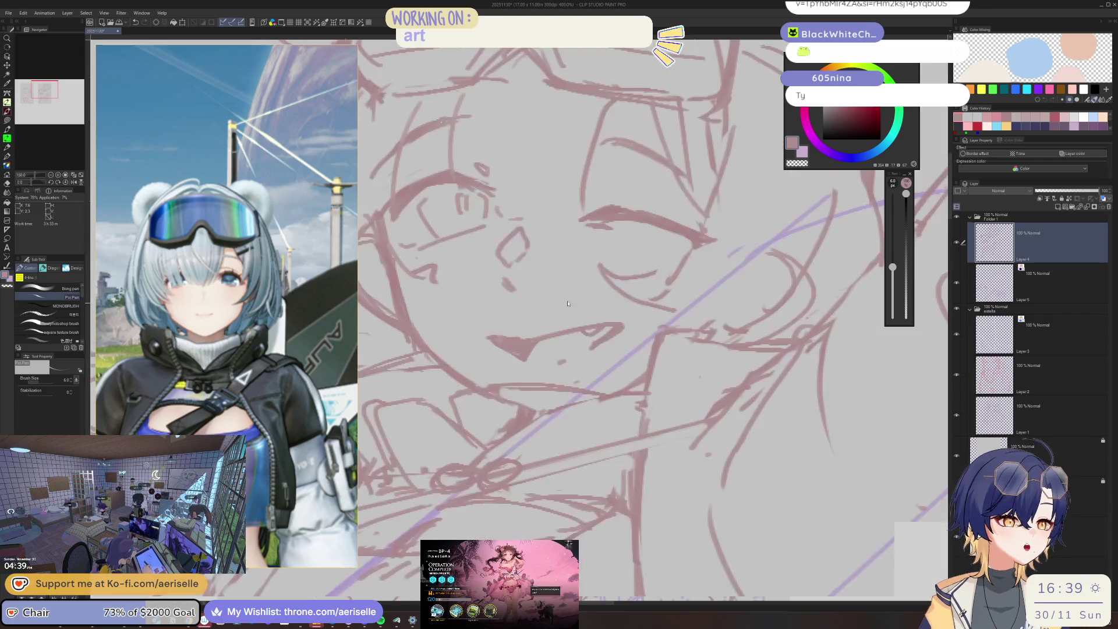
{"action": "scroll", "coordinate": [554, 240], "scroll_direction": "down", "scroll_amount": 3}
{"action": "scroll", "coordinate": [554, 240], "scroll_direction": "up", "scroll_amount": 4}
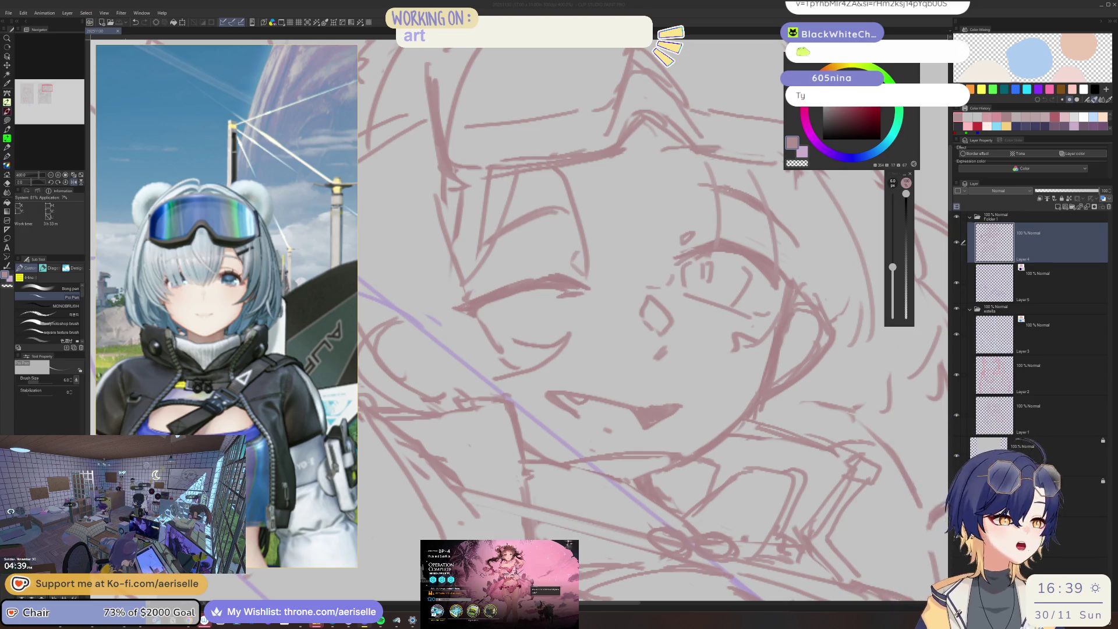
{"action": "scroll", "coordinate": [546, 278], "scroll_direction": "down", "scroll_amount": 3}
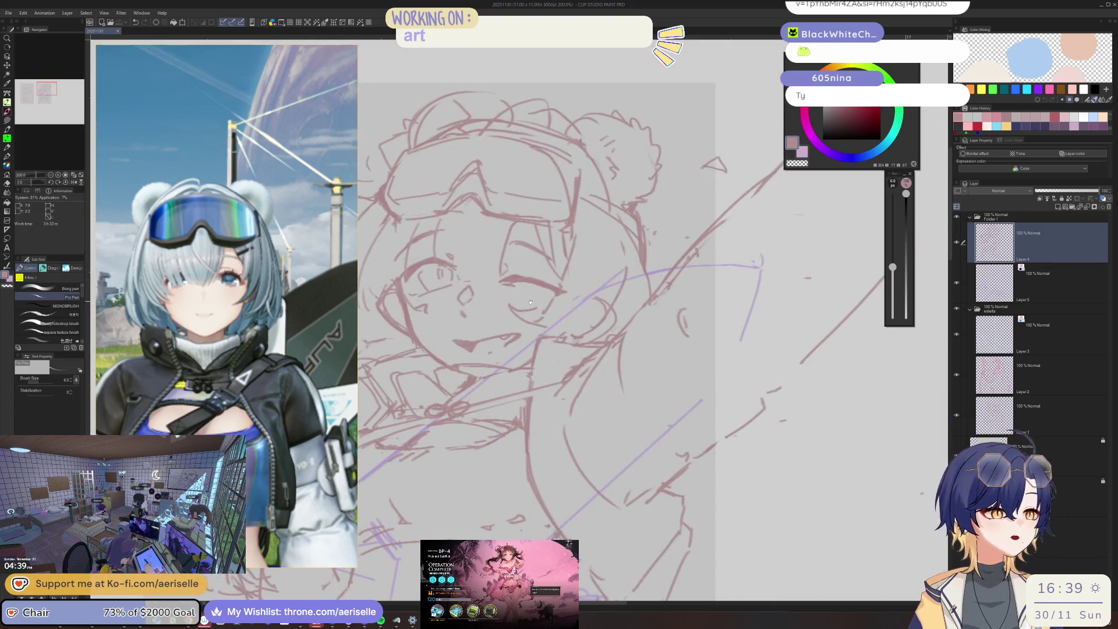
{"action": "scroll", "coordinate": [488, 298], "scroll_direction": "up", "scroll_amount": 5}
Erase the stray stroke beside the face and zoom out to check.
{"action": "key", "text": "e"}
{"action": "mouse_move", "coordinate": [489, 298]}
{"action": "left_mouse_down"}
{"action": "mouse_move", "coordinate": [512, 338]}
{"action": "mouse_move", "coordinate": [525, 294]}
{"action": "mouse_move", "coordinate": [565, 335]}
{"action": "left_mouse_up"}
{"action": "key", "text": "p"}
{"action": "scroll", "coordinate": [582, 303], "scroll_direction": "down", "scroll_amount": 6}
{"action": "scroll", "coordinate": [620, 300], "scroll_direction": "up", "scroll_amount": 3}
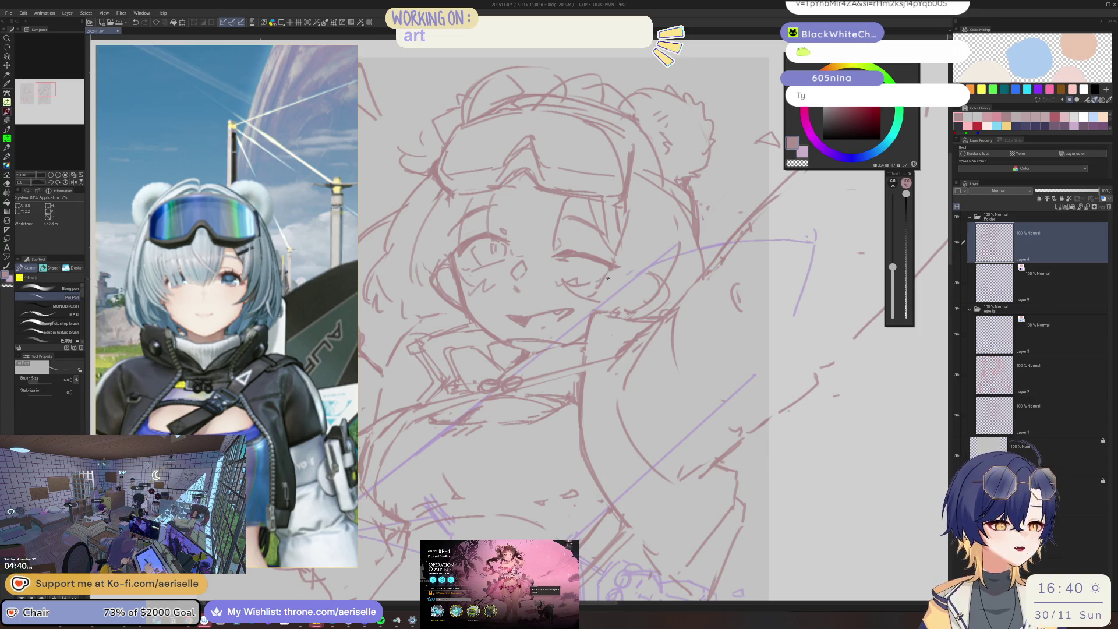
{"action": "key", "text": "e"}
{"action": "key", "text": "p"}
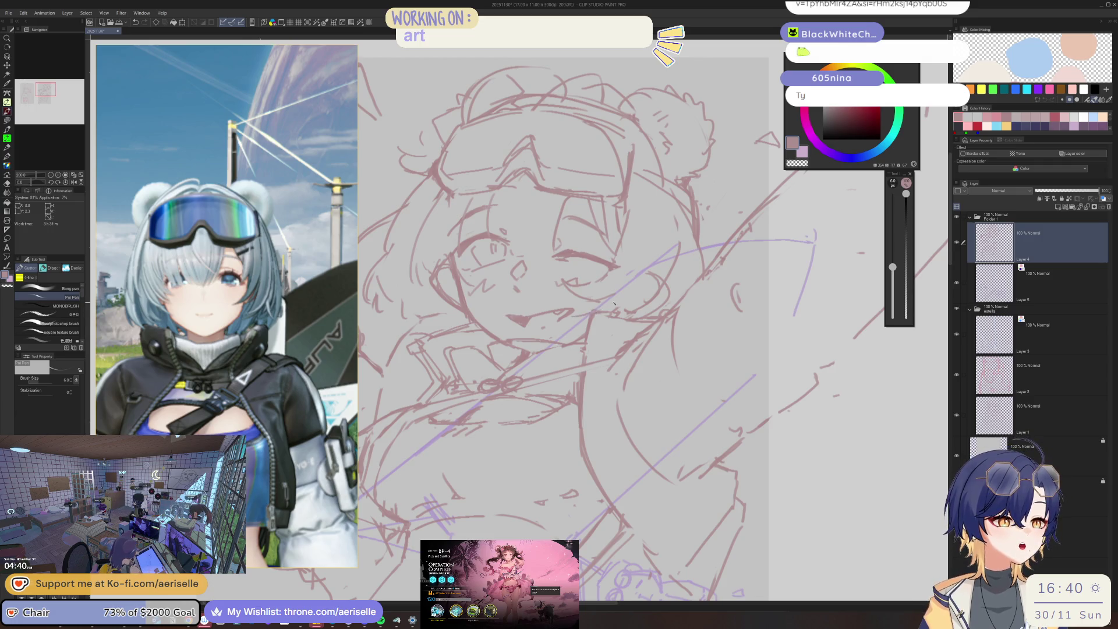
{"action": "scroll", "coordinate": [595, 312], "scroll_direction": "down", "scroll_amount": 4}
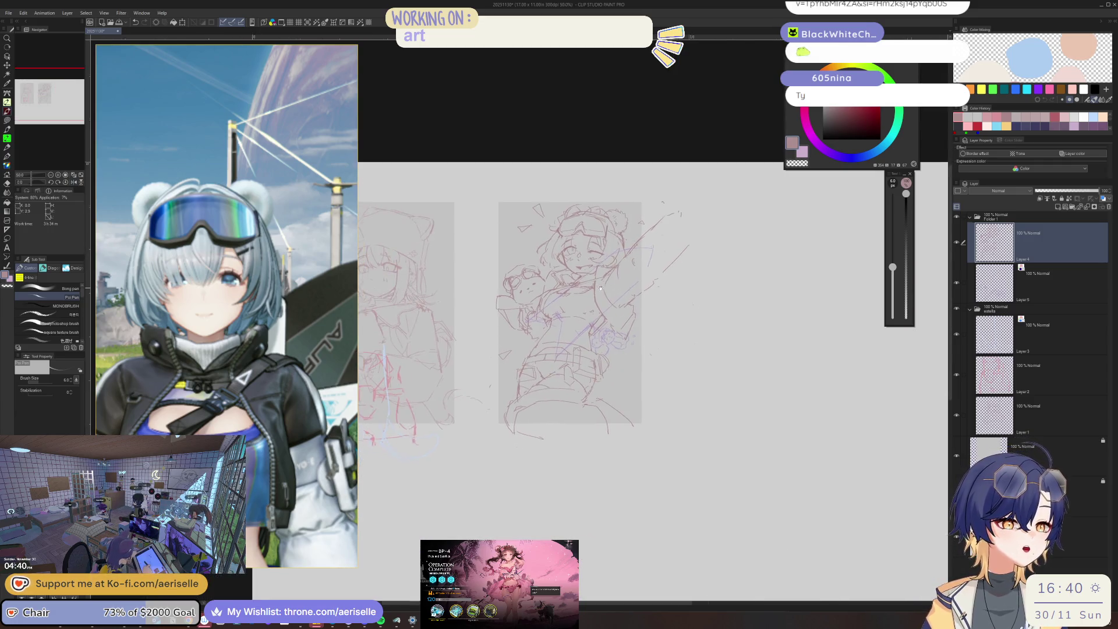
Sketch the goggled bear plush held up beside the girl's face, then take the eraser to tidy lines.
{"action": "scroll", "coordinate": [500, 268], "scroll_direction": "up", "scroll_amount": 4}
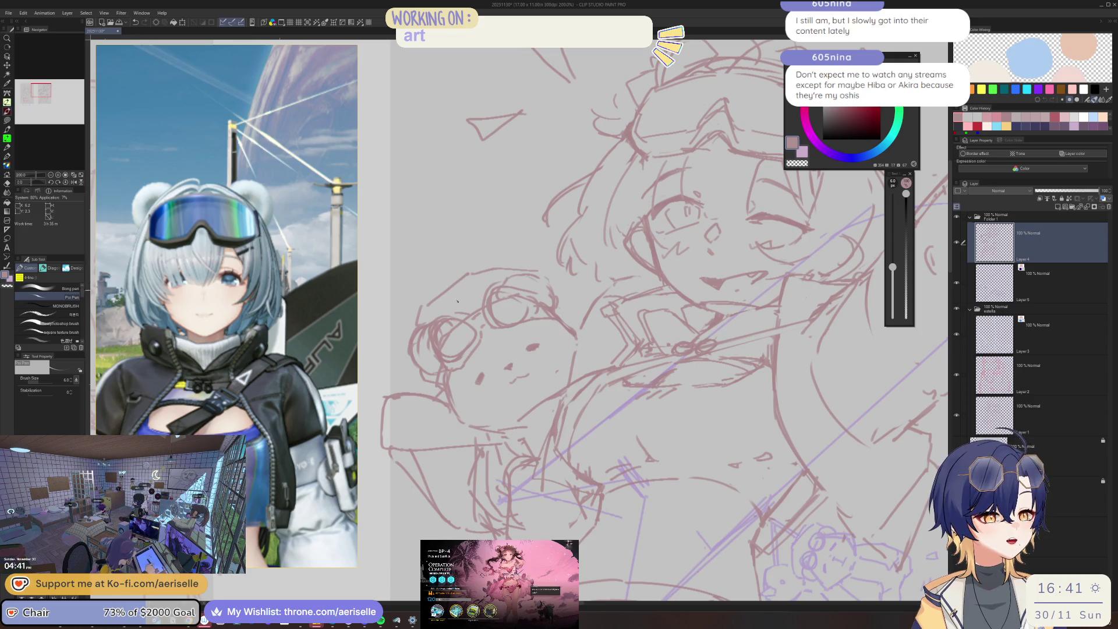
{"action": "key", "text": "e"}
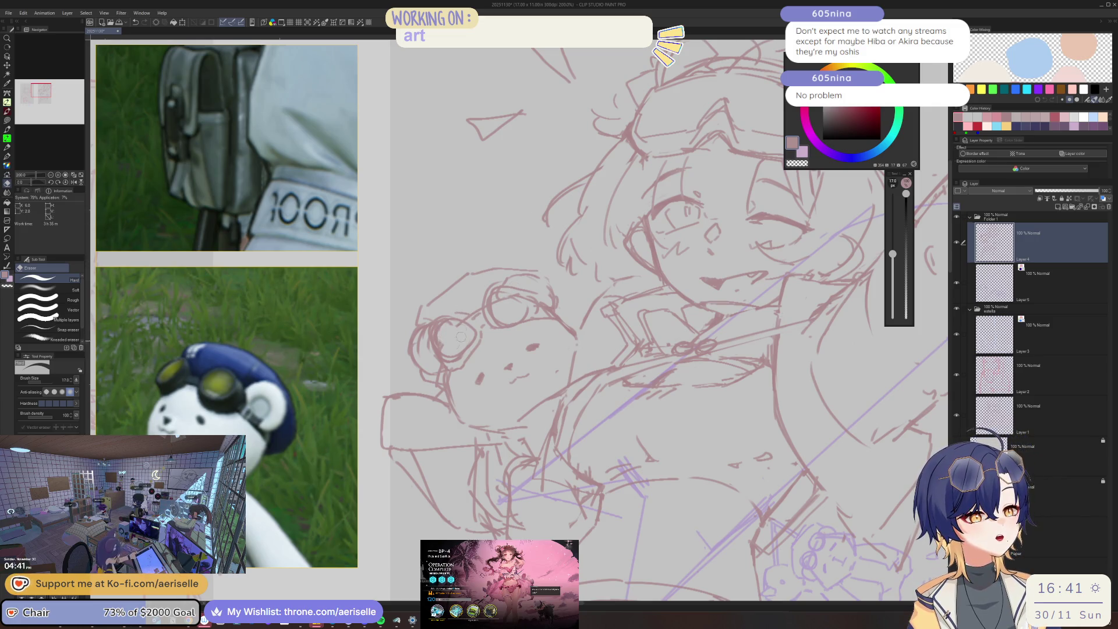
Compare the sketch's hips with the belt-and-hips reference, then start a line at the belt's right end.
{"action": "key", "text": "p"}
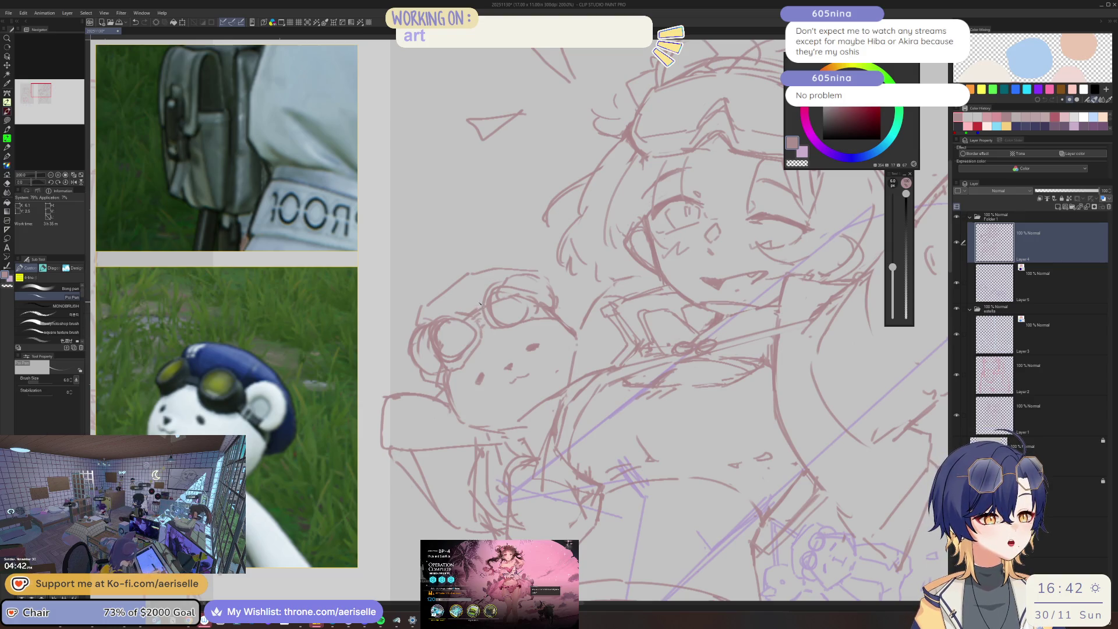
{"action": "scroll", "coordinate": [533, 196], "scroll_direction": "down", "scroll_amount": 4}
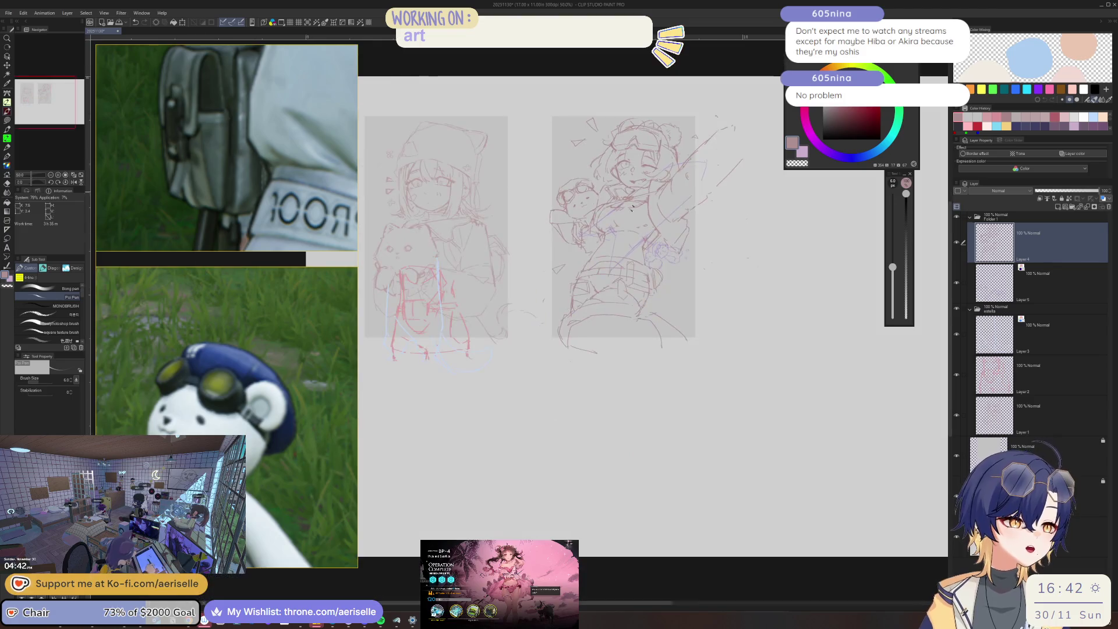
{"action": "scroll", "coordinate": [618, 281], "scroll_direction": "up", "scroll_amount": 5}
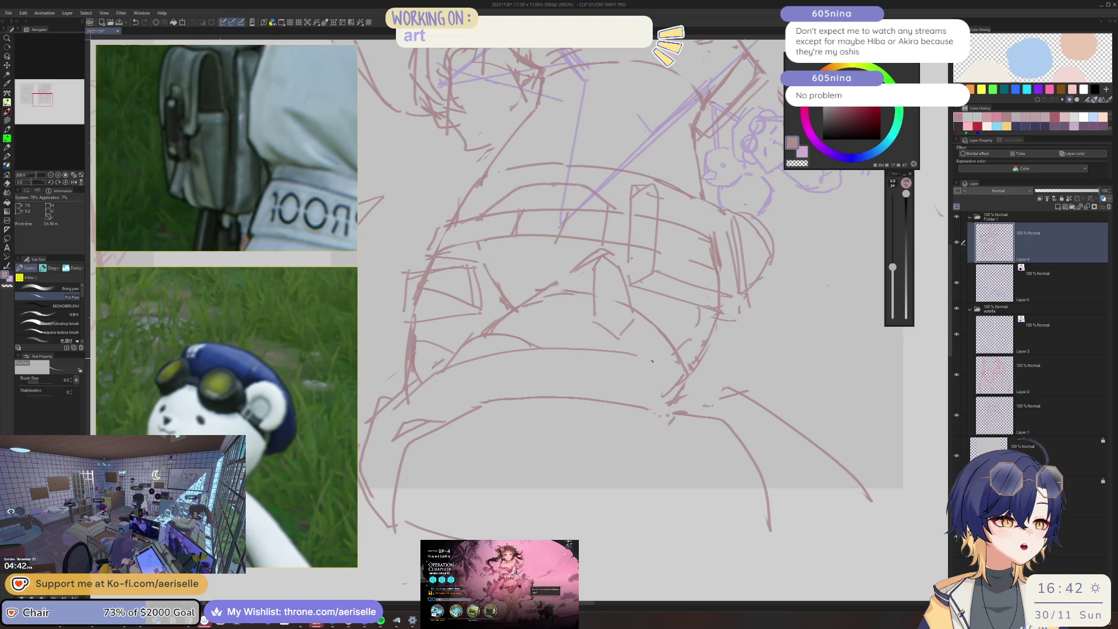
{"action": "scroll", "coordinate": [295, 250], "scroll_direction": "down", "scroll_amount": 5}
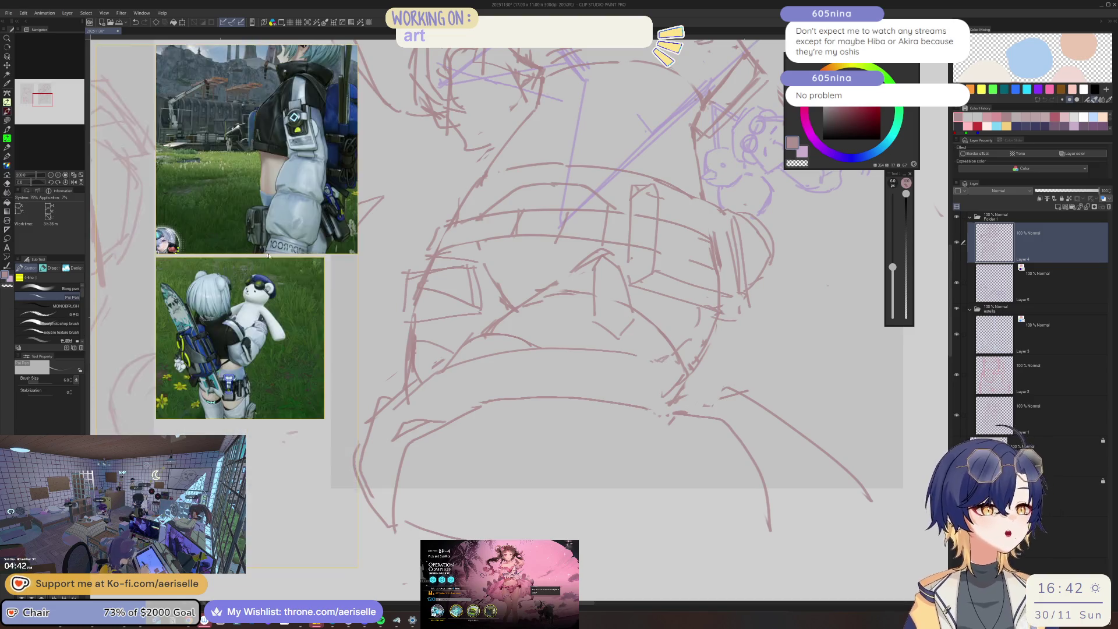
{"action": "scroll", "coordinate": [294, 250], "scroll_direction": "down", "scroll_amount": 3}
{"action": "scroll", "coordinate": [334, 291], "scroll_direction": "up", "scroll_amount": 6}
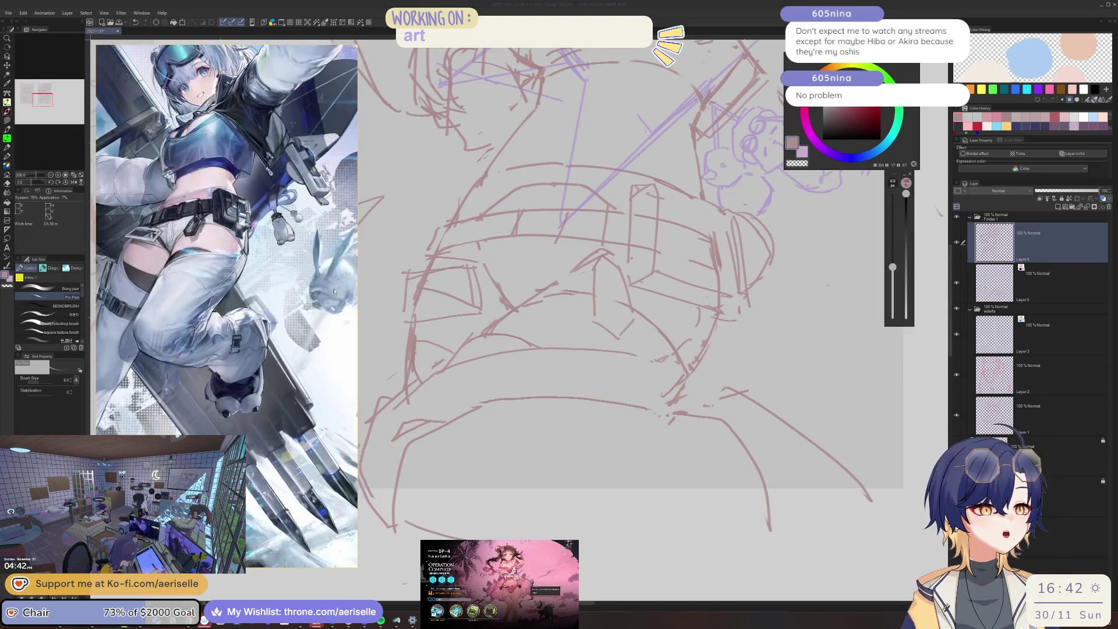
{"action": "scroll", "coordinate": [303, 300], "scroll_direction": "down", "scroll_amount": 5}
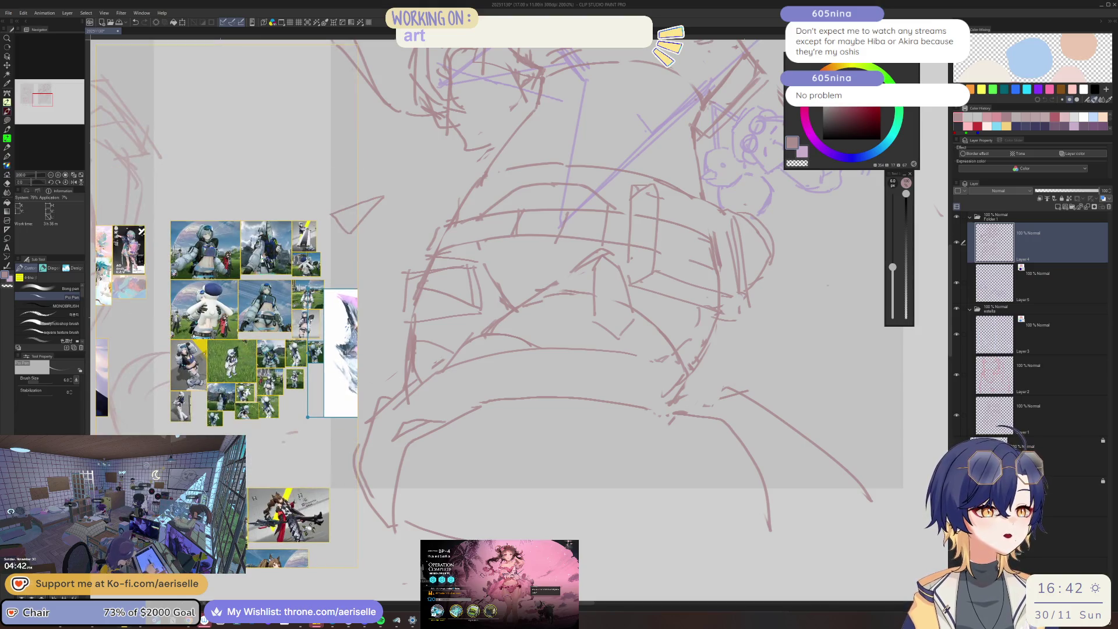
{"action": "scroll", "coordinate": [312, 279], "scroll_direction": "up", "scroll_amount": 8}
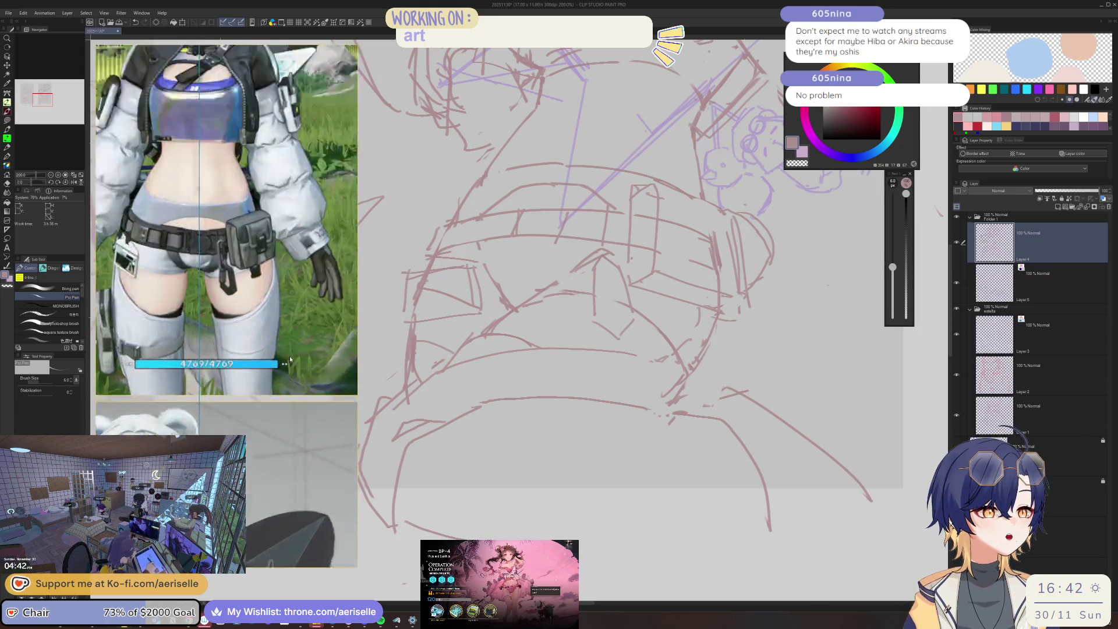
{"action": "scroll", "coordinate": [291, 358], "scroll_direction": "down", "scroll_amount": 5}
{"action": "scroll", "coordinate": [232, 291], "scroll_direction": "up", "scroll_amount": 6}
{"action": "scroll", "coordinate": [198, 278], "scroll_direction": "down", "scroll_amount": 2}
{"action": "scroll", "coordinate": [198, 278], "scroll_direction": "up", "scroll_amount": 3}
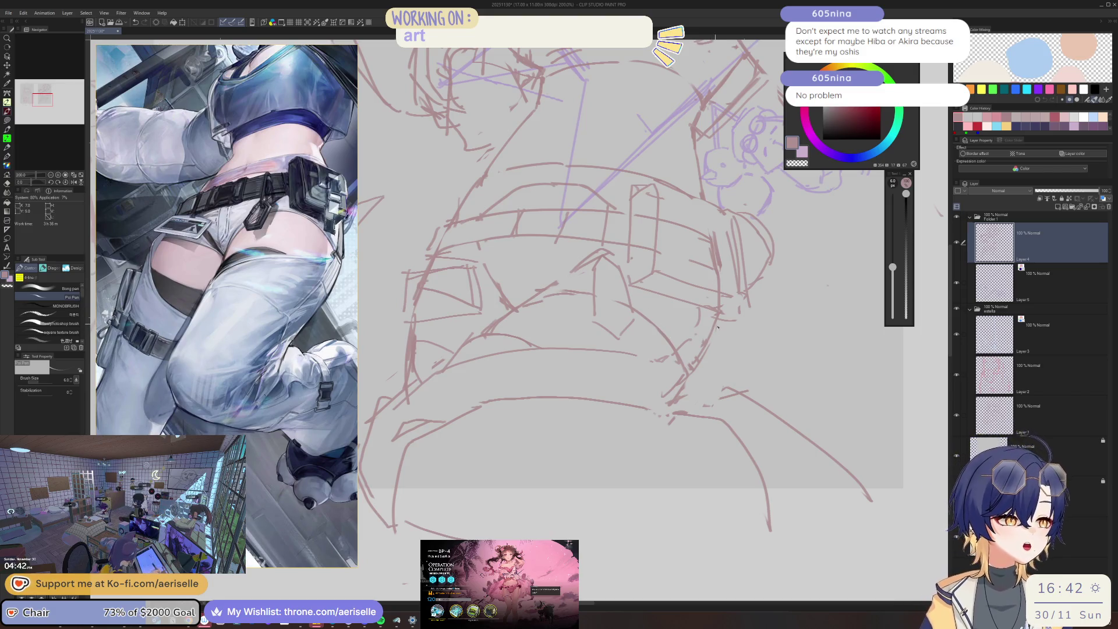
{"action": "mouse_move", "coordinate": [703, 313]}
{"action": "left_mouse_down"}
{"action": "mouse_move", "coordinate": [682, 356]}
{"action": "mouse_move", "coordinate": [683, 292]}
{"action": "mouse_move", "coordinate": [666, 249]}
{"action": "left_mouse_up"}
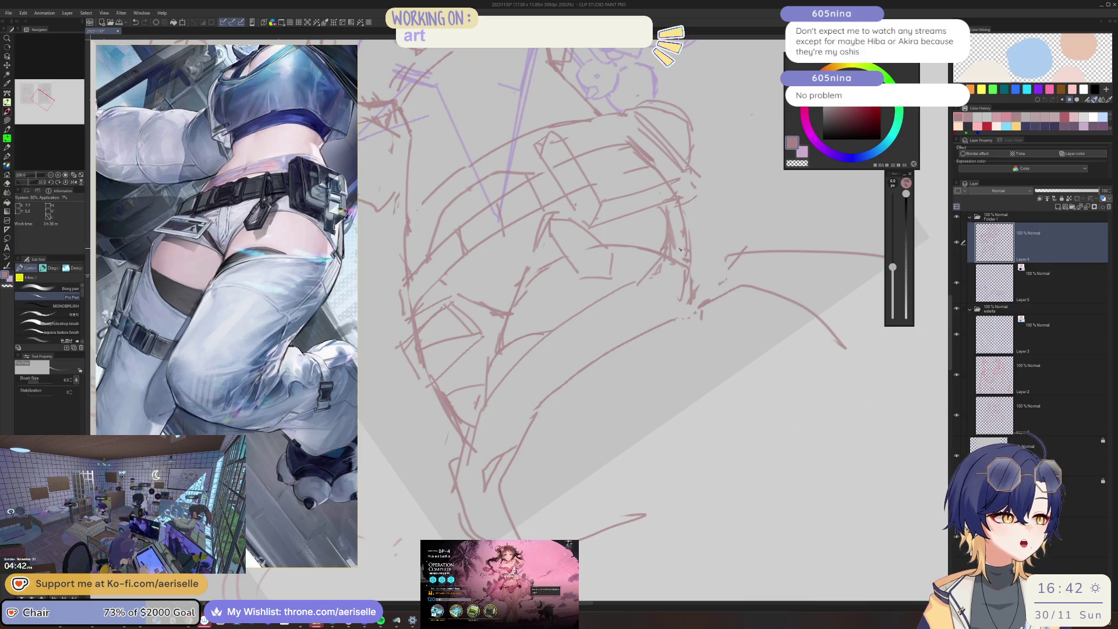
Erase part of the belt buckle lines and redraw them with fresh pen strokes.
{"action": "key", "text": "e"}
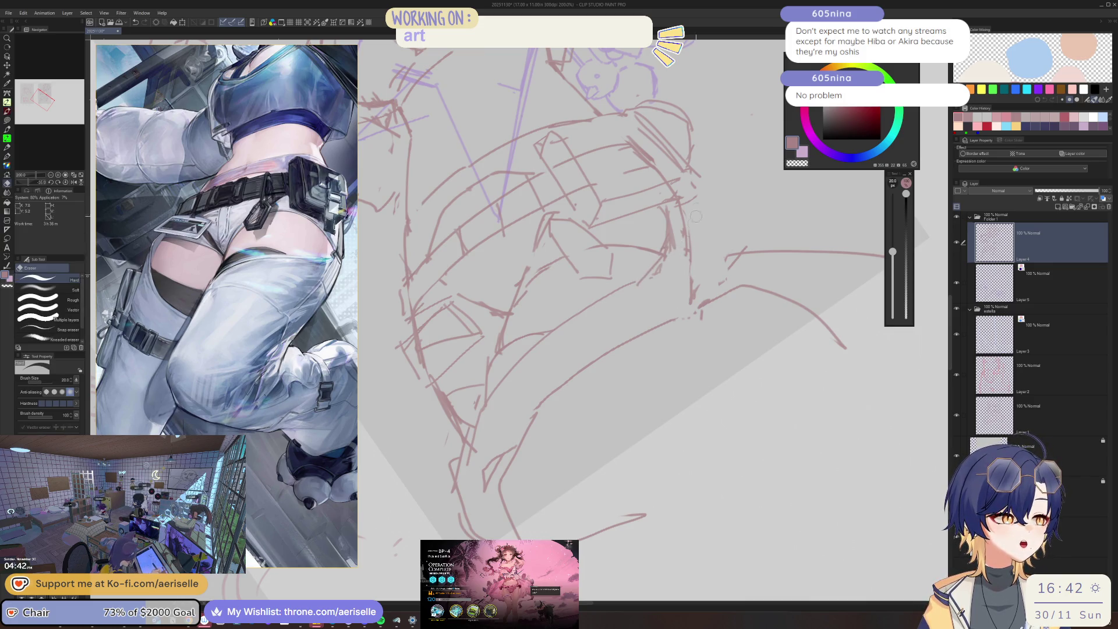
{"action": "key", "text": "p"}
{"action": "key", "text": "e"}
{"action": "mouse_move", "coordinate": [665, 206]}
{"action": "left_mouse_down"}
{"action": "mouse_move", "coordinate": [670, 247]}
{"action": "mouse_move", "coordinate": [675, 207]}
{"action": "mouse_move", "coordinate": [674, 250]}
{"action": "left_mouse_up"}
{"action": "key", "text": "p"}
{"action": "left_click_drag", "start_coordinate": [682, 201], "coordinate": [687, 230]}
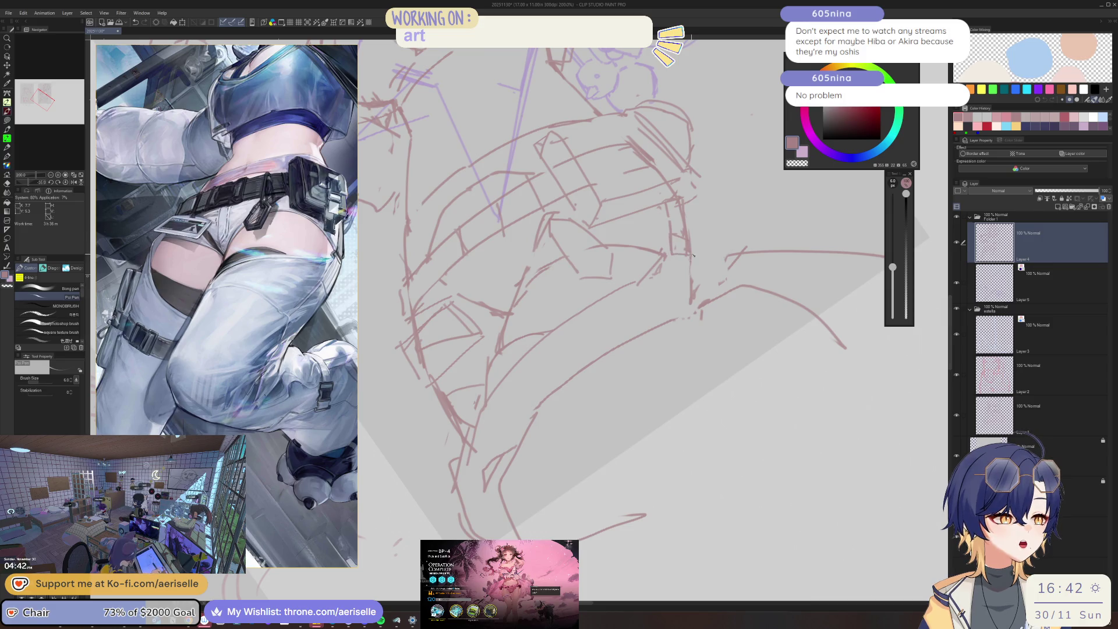
{"action": "left_click_drag", "start_coordinate": [674, 240], "coordinate": [686, 244]}
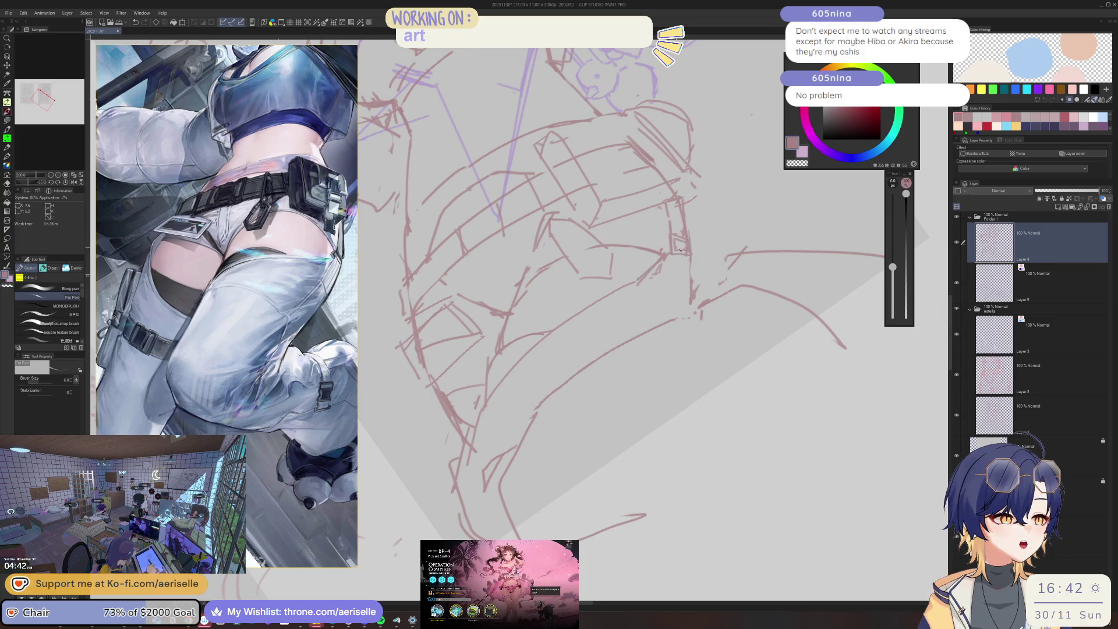
Tilt and enlarge the view on the belt, trim a piece of the hip line, then recentre.
{"action": "key", "text": "ctrl+alt+0"}
{"action": "scroll", "coordinate": [540, 322], "scroll_direction": "up", "scroll_amount": 1}
{"action": "left_click_drag", "start_coordinate": [541, 322], "coordinate": [515, 265]}
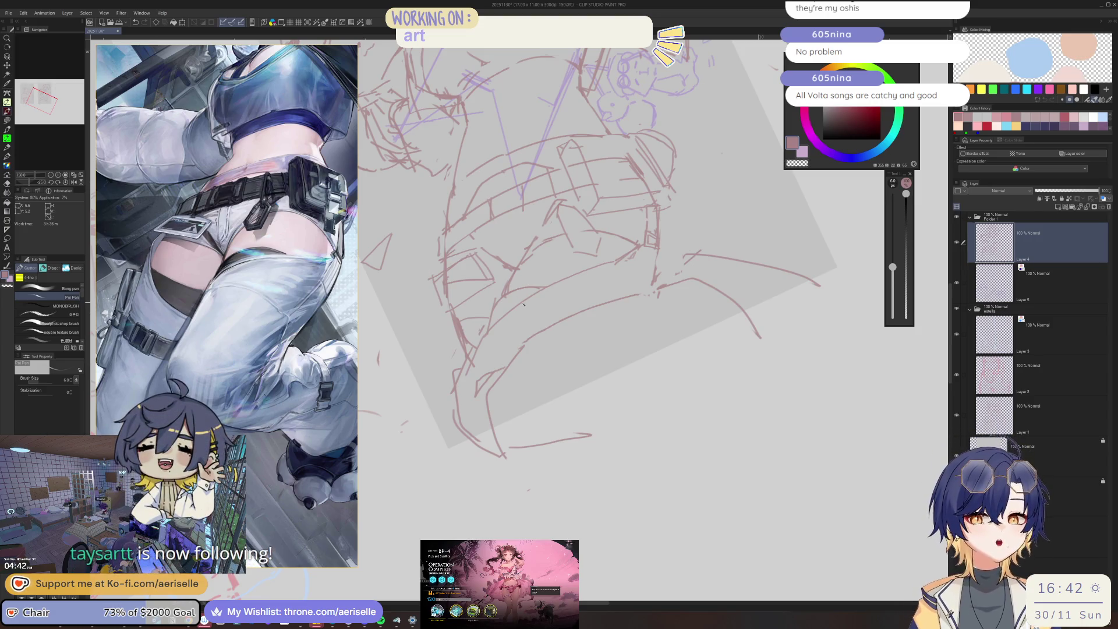
{"action": "key", "text": "e"}
{"action": "left_click_drag", "start_coordinate": [460, 374], "coordinate": [470, 350]}
{"action": "key", "text": "p"}
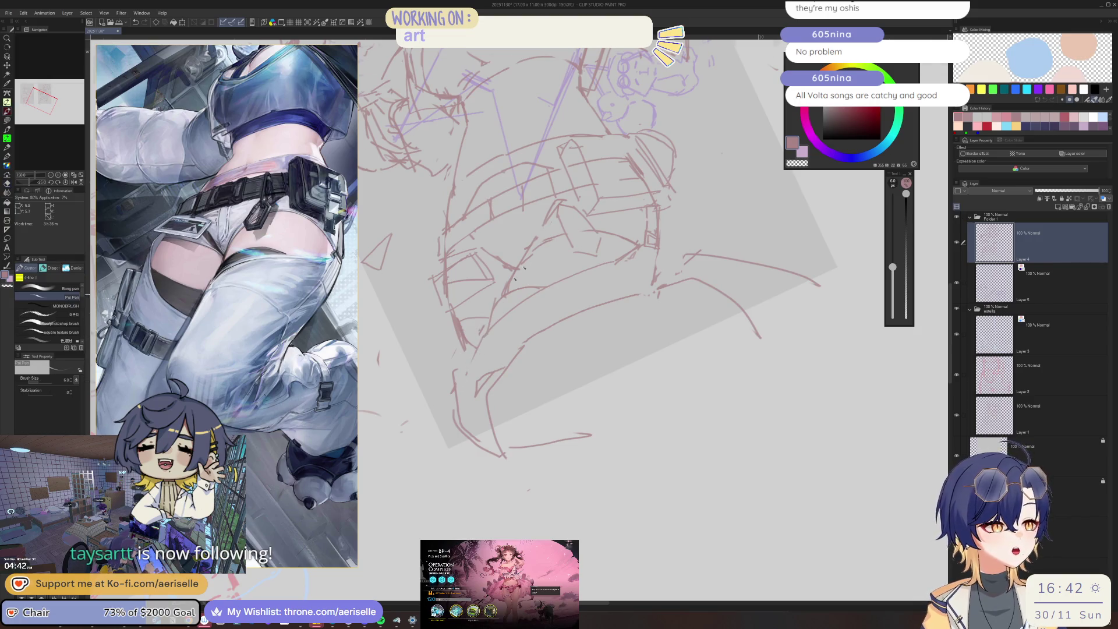
{"action": "scroll", "coordinate": [589, 279], "scroll_direction": "down", "scroll_amount": 5}
{"action": "left_click_drag", "start_coordinate": [591, 285], "coordinate": [446, 353]}
{"action": "scroll", "coordinate": [445, 354], "scroll_direction": "up", "scroll_amount": 3}
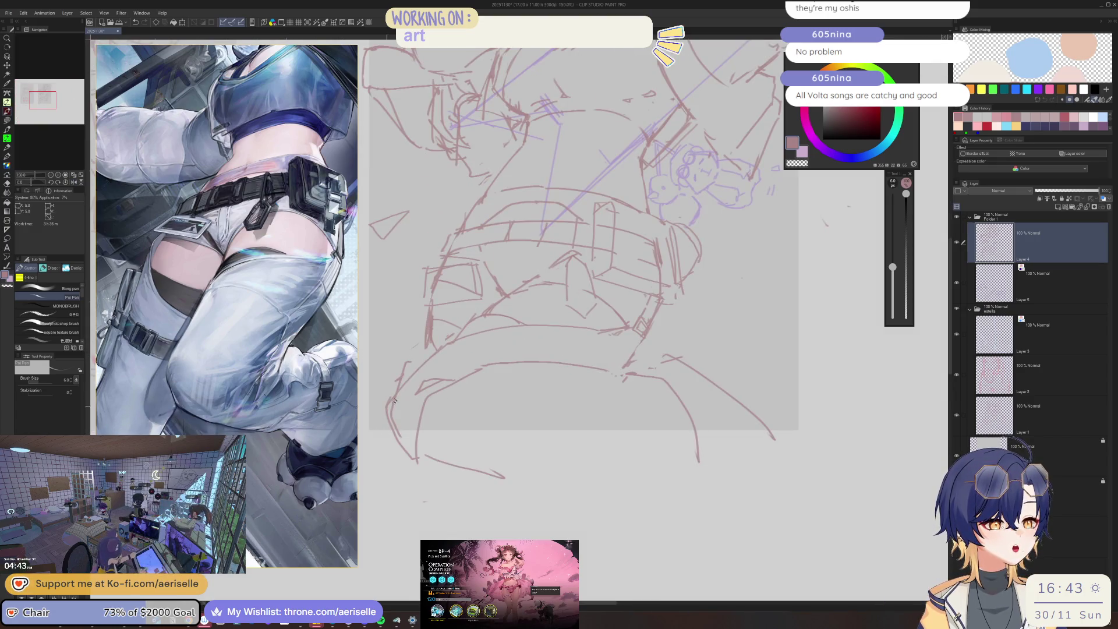
Erase a few stray belt strokes on the hips, then zoom back out to see the whole figure.
{"action": "key", "text": "e"}
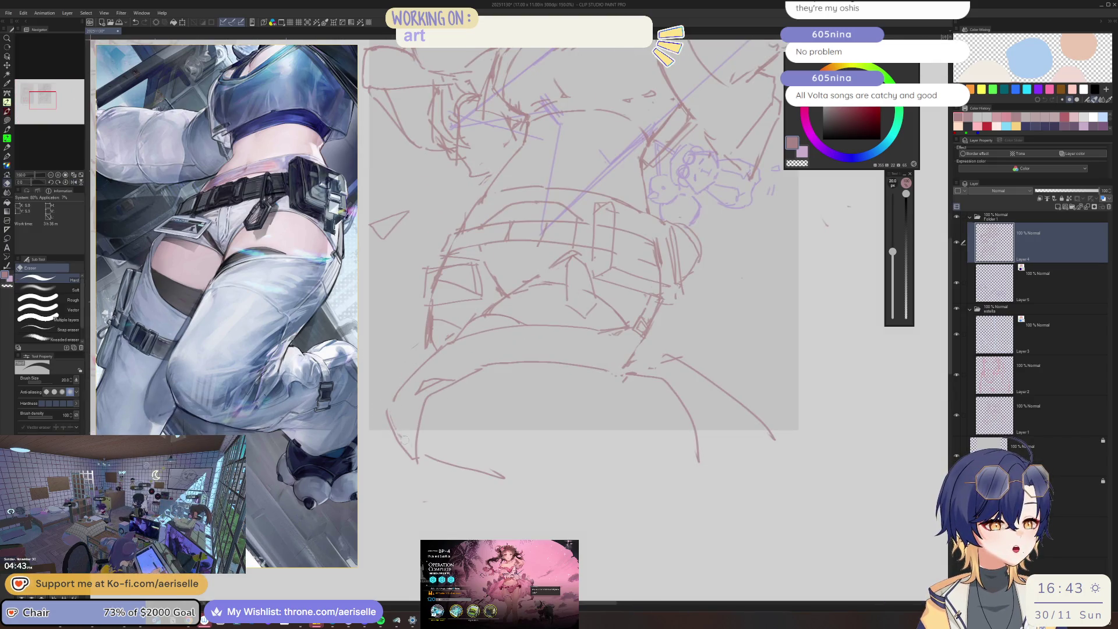
{"action": "key", "text": "p"}
{"action": "key", "text": "e"}
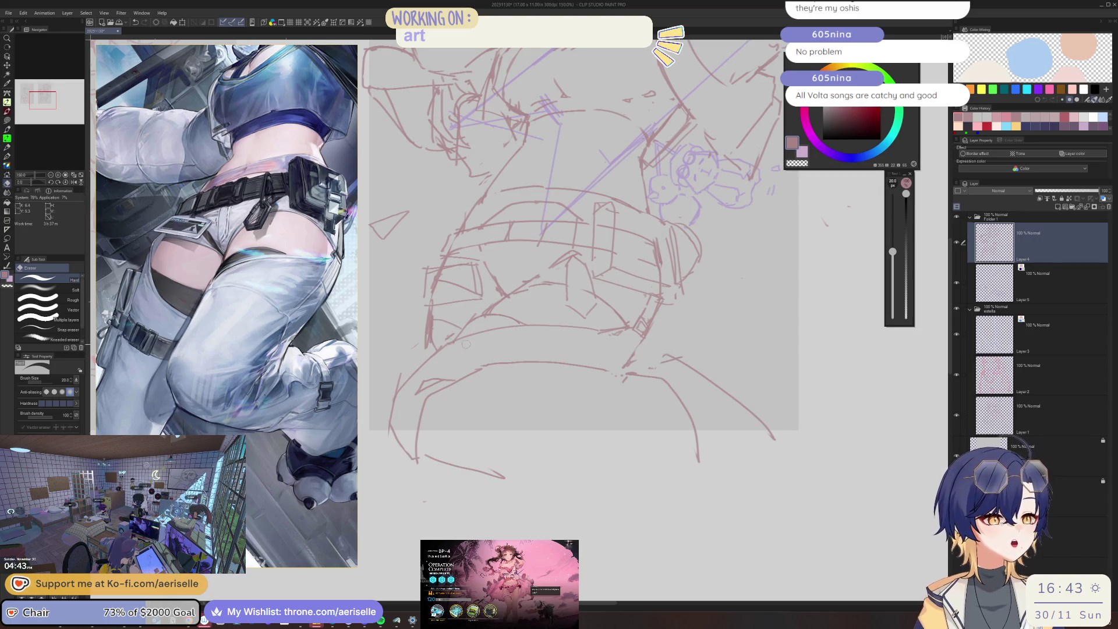
{"action": "key", "text": "p"}
{"action": "key", "text": "ctrl+minus"}
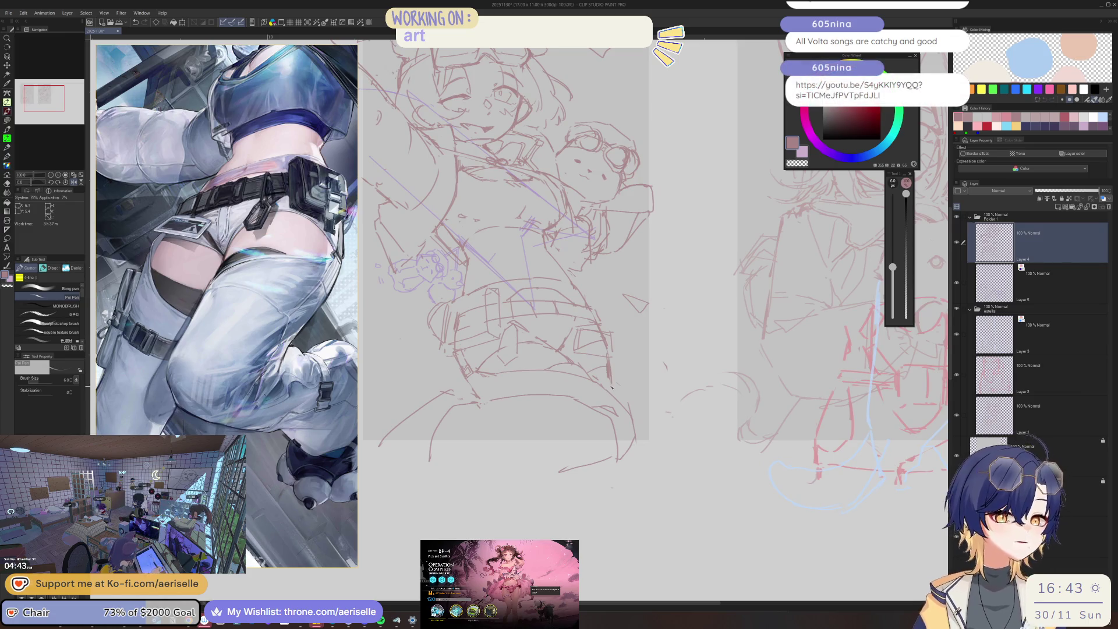
Flip the canvas horizontally and zoom out to check the figure's proportions mirrored.
{"action": "key", "text": "e"}
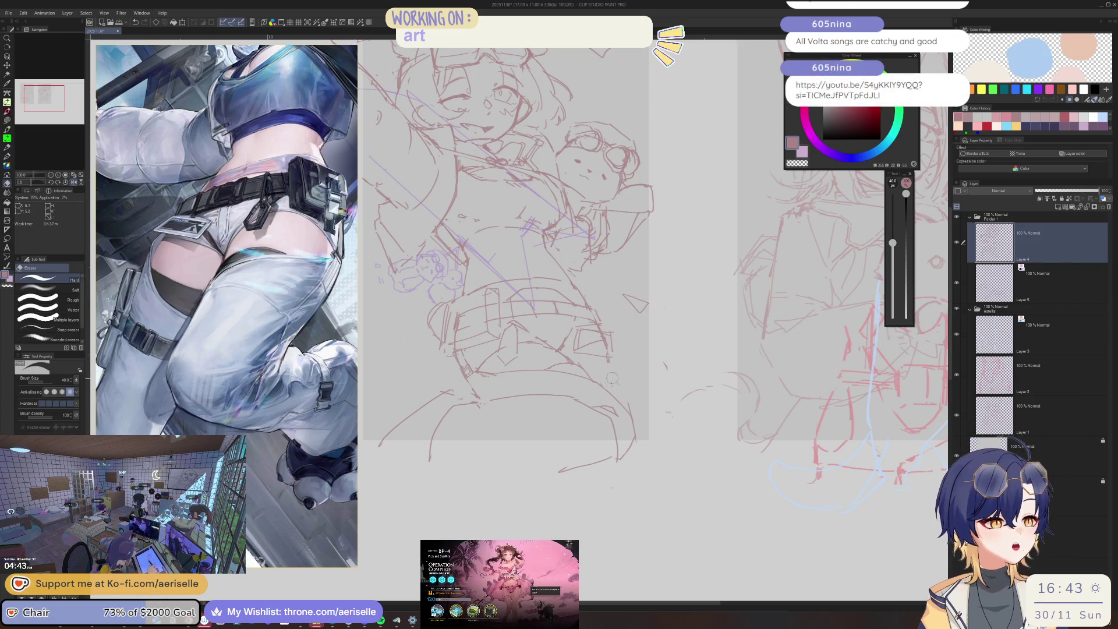
{"action": "key", "text": "p"}
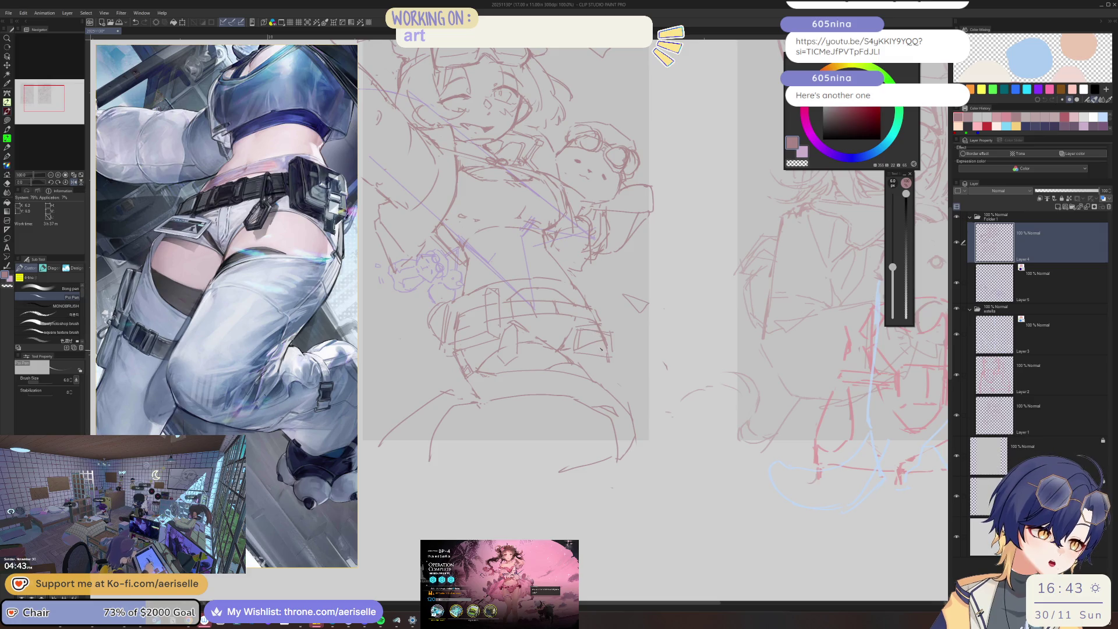
{"action": "key", "text": "h"}
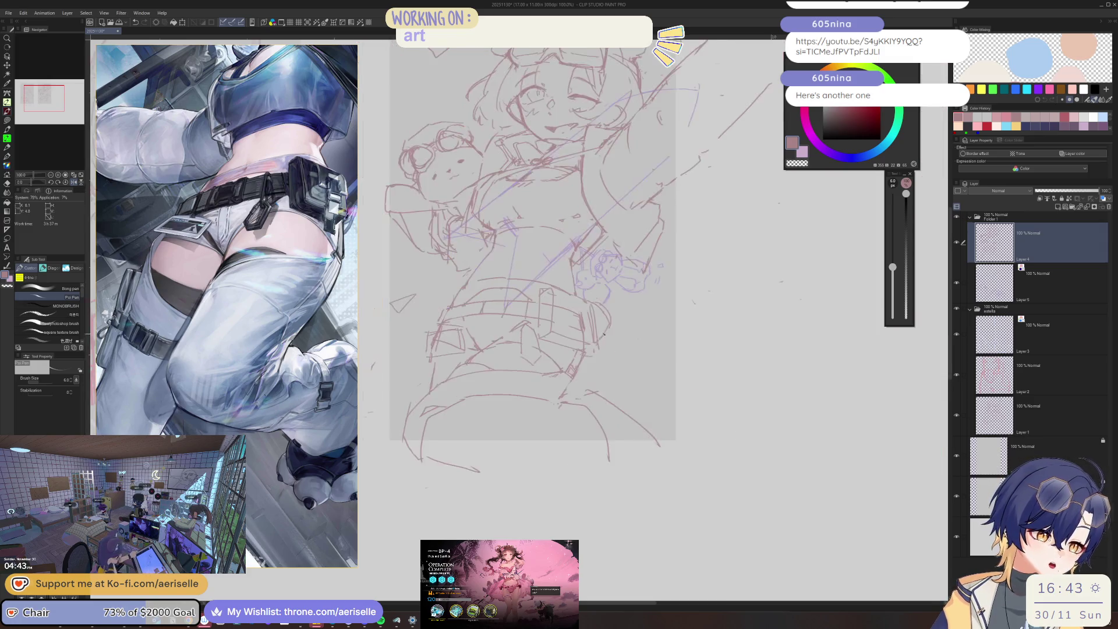
{"action": "key", "text": "ctrl+minus"}
{"action": "scroll", "coordinate": [505, 386], "scroll_direction": "up", "scroll_amount": 3}
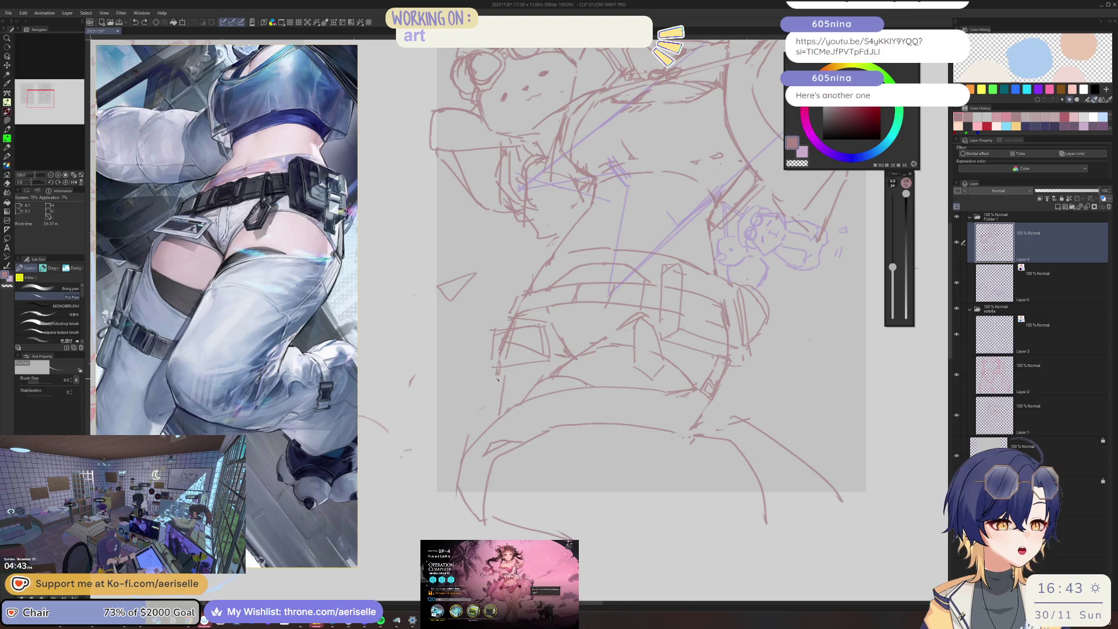
{"action": "scroll", "coordinate": [498, 387], "scroll_direction": "down", "scroll_amount": 4}
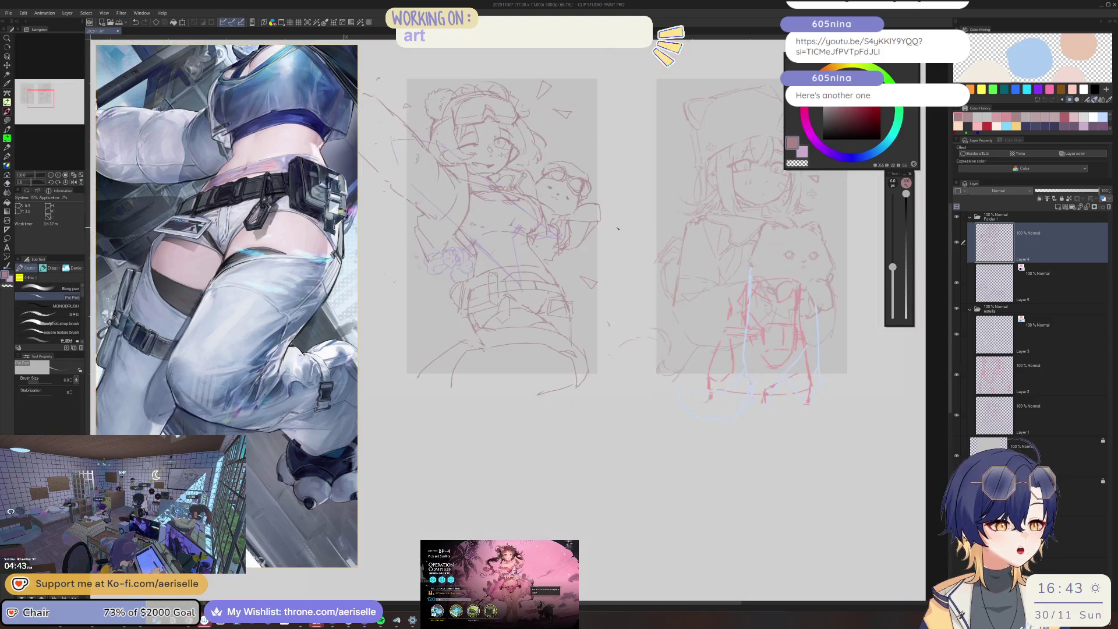
{"action": "scroll", "coordinate": [486, 406], "scroll_direction": "up", "scroll_amount": 3}
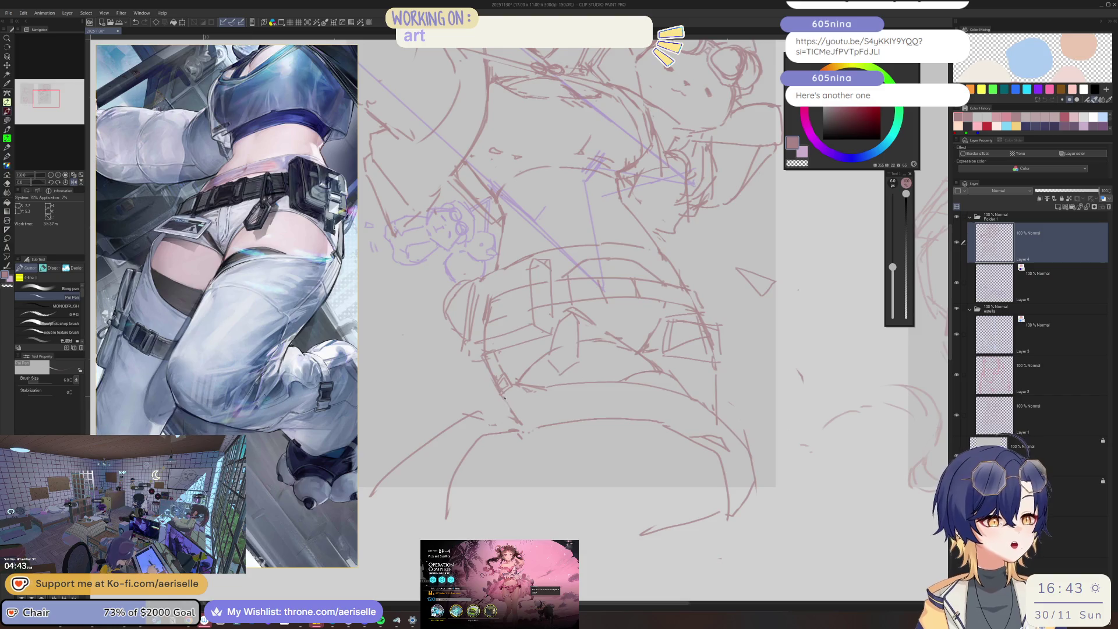
Sketch short refining lines near the belt on the flipped canvas, then flip back and reset the view.
{"action": "key", "text": "e"}
{"action": "key", "text": "p"}
{"action": "key", "text": "h"}
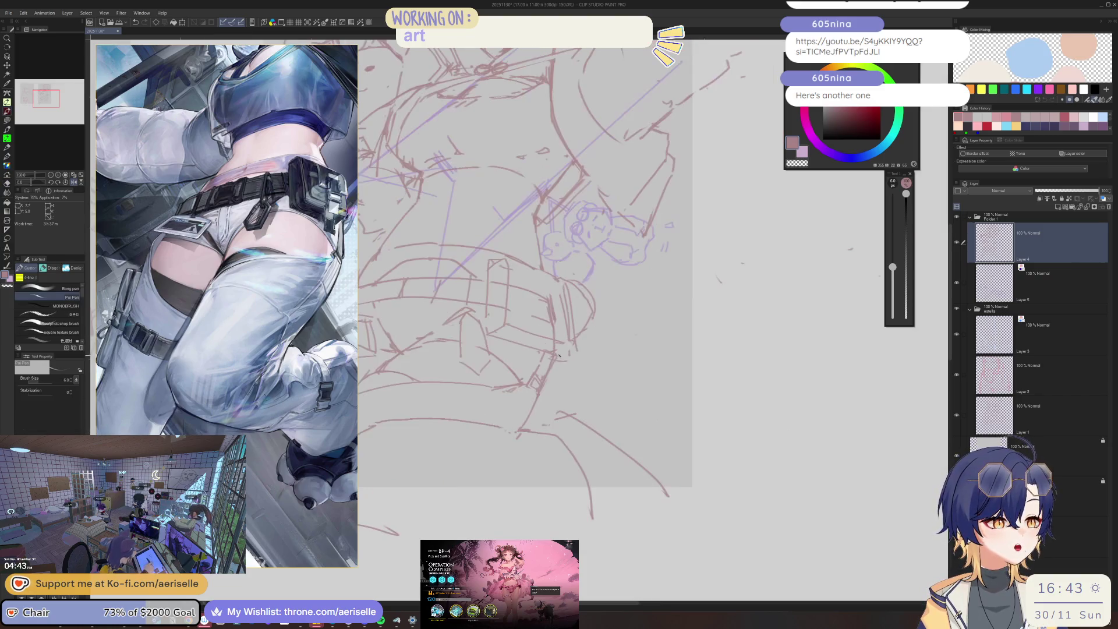
{"action": "left_click_drag", "start_coordinate": [503, 407], "coordinate": [562, 379]}
{"action": "key", "text": "h"}
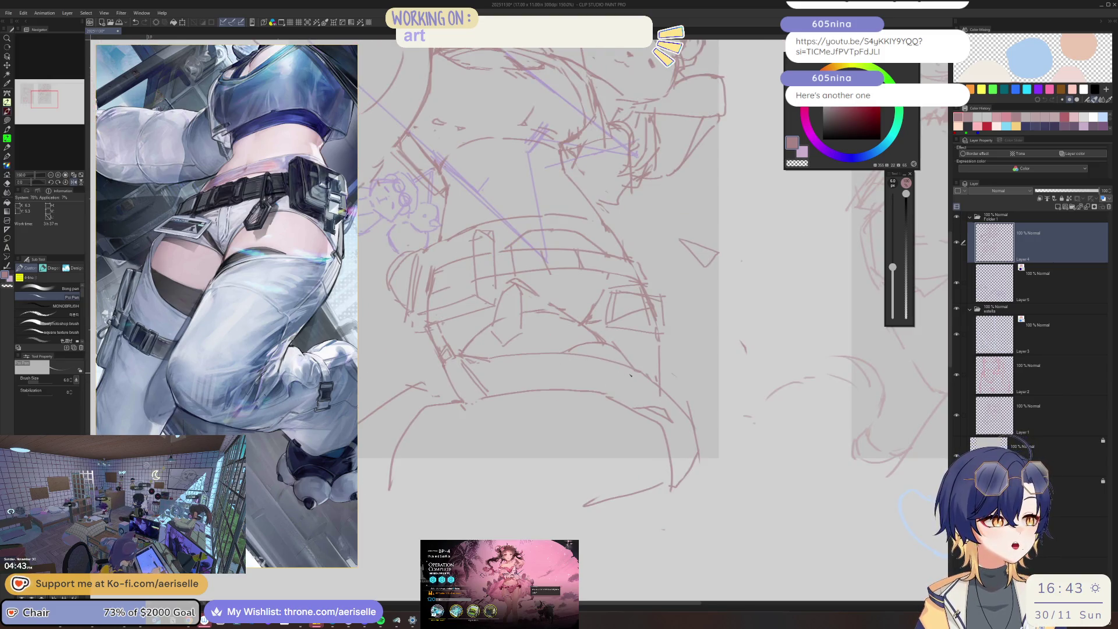
{"action": "key", "text": "-"}
{"action": "mouse_move", "coordinate": [596, 341]}
{"action": "left_mouse_down"}
{"action": "mouse_move", "coordinate": [507, 383]}
{"action": "mouse_move", "coordinate": [640, 299]}
{"action": "left_mouse_up"}
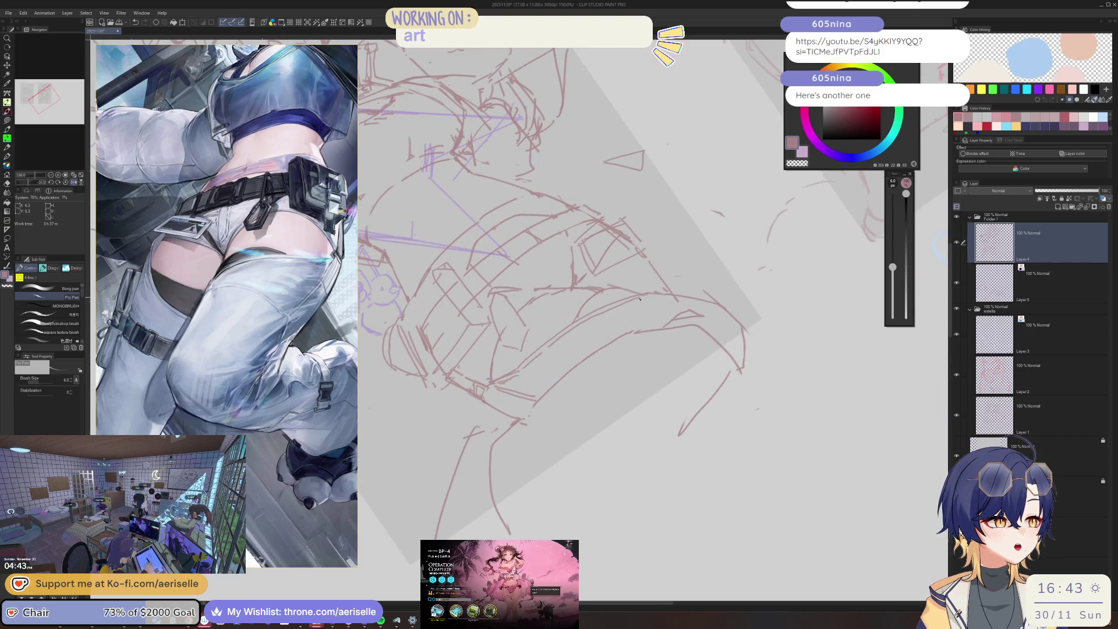
{"action": "key", "text": "ctrl+alt+0"}
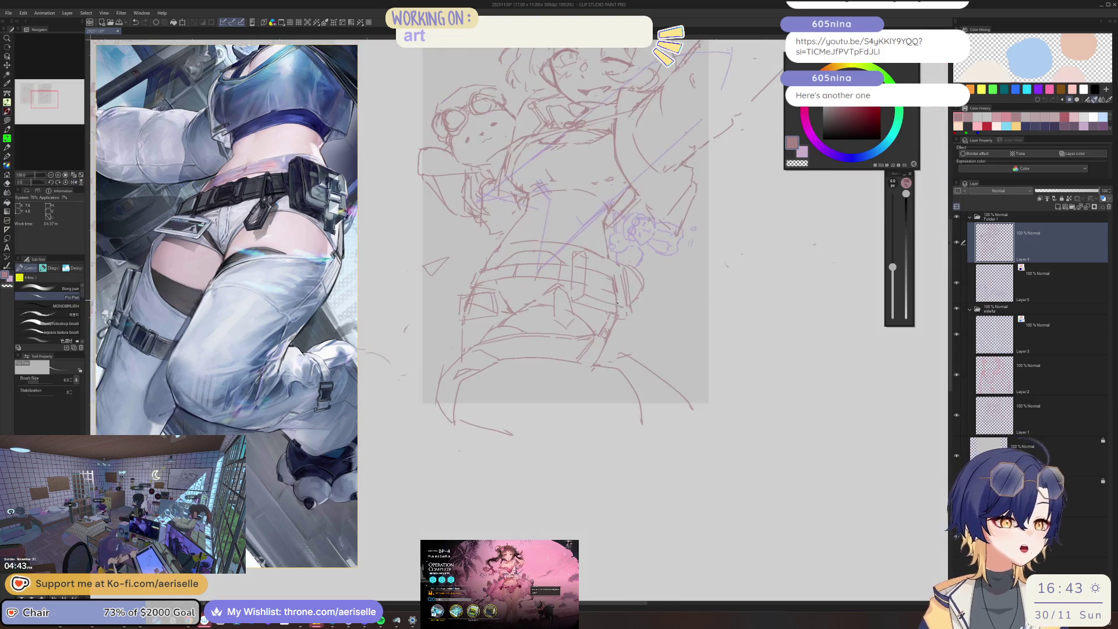
{"action": "left_click_drag", "start_coordinate": [494, 394], "coordinate": [596, 378]}
Zoom out and pan to compare the left sketch with the second standing figure.
{"action": "key", "text": "e"}
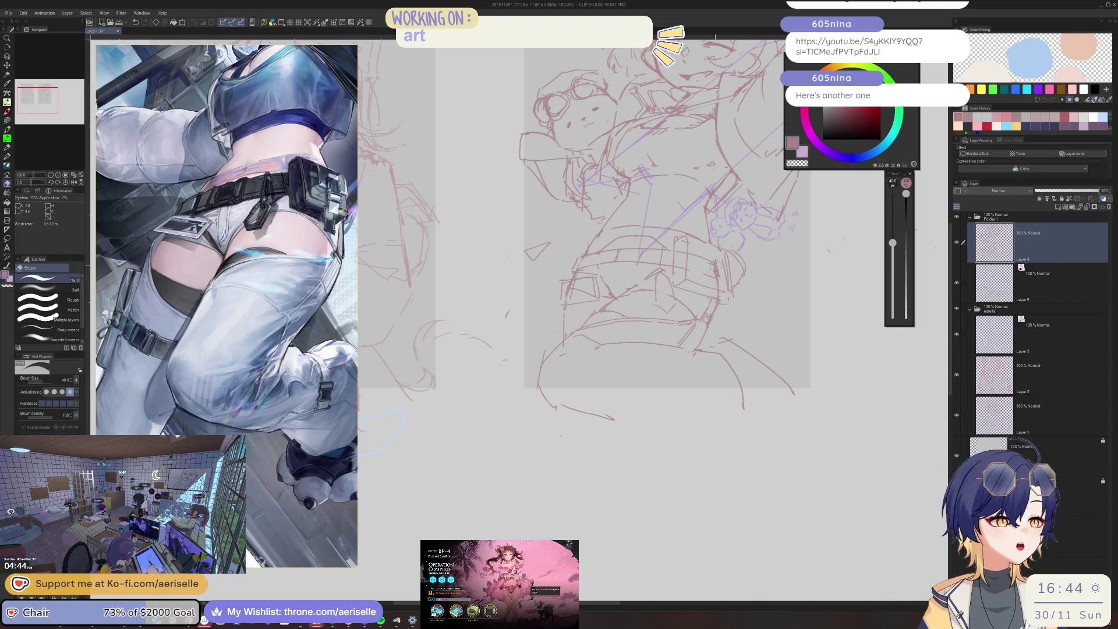
{"action": "scroll", "coordinate": [715, 265], "scroll_direction": "down", "scroll_amount": 2}
{"action": "left_click_drag", "start_coordinate": [530, 109], "coordinate": [565, 153]}
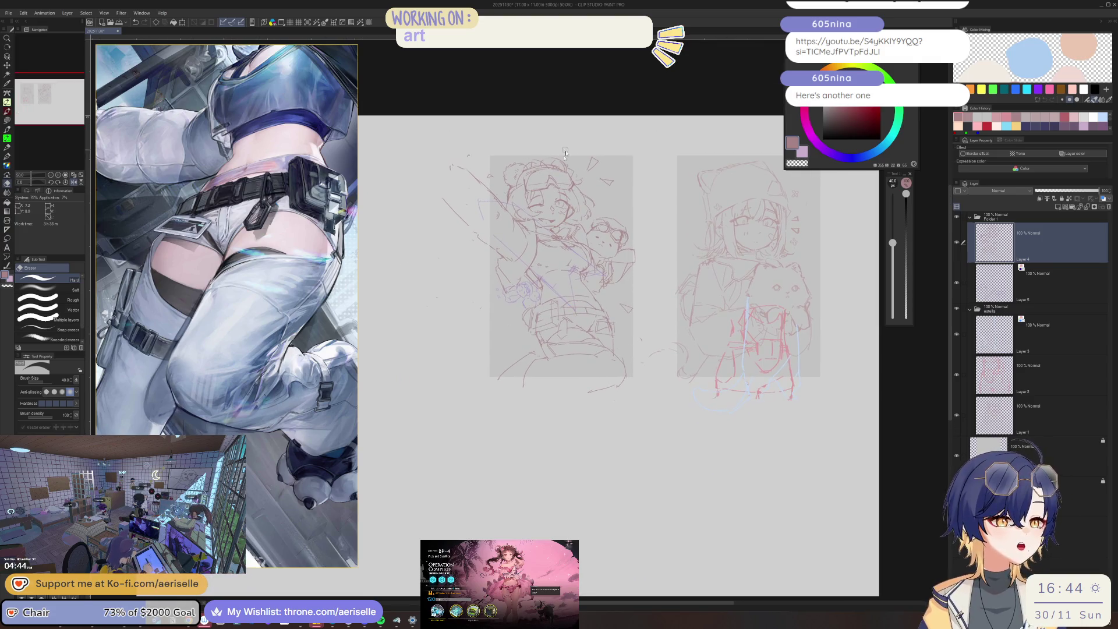
{"action": "scroll", "coordinate": [565, 153], "scroll_direction": "up", "scroll_amount": 3}
{"action": "key", "text": "p"}
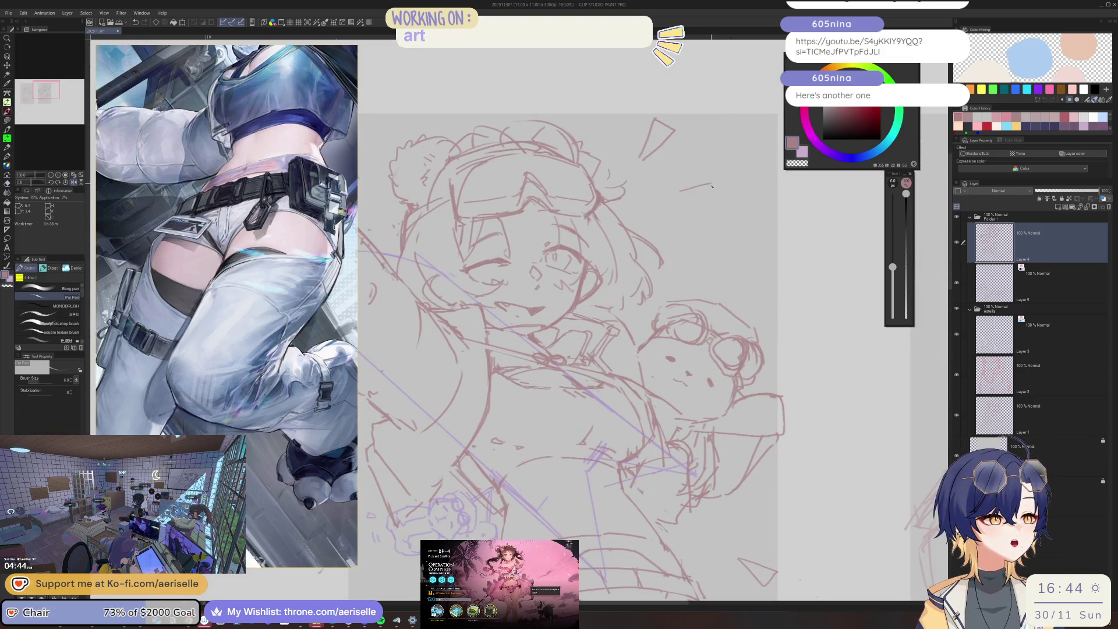
{"action": "scroll", "coordinate": [686, 200], "scroll_direction": "down", "scroll_amount": 2}
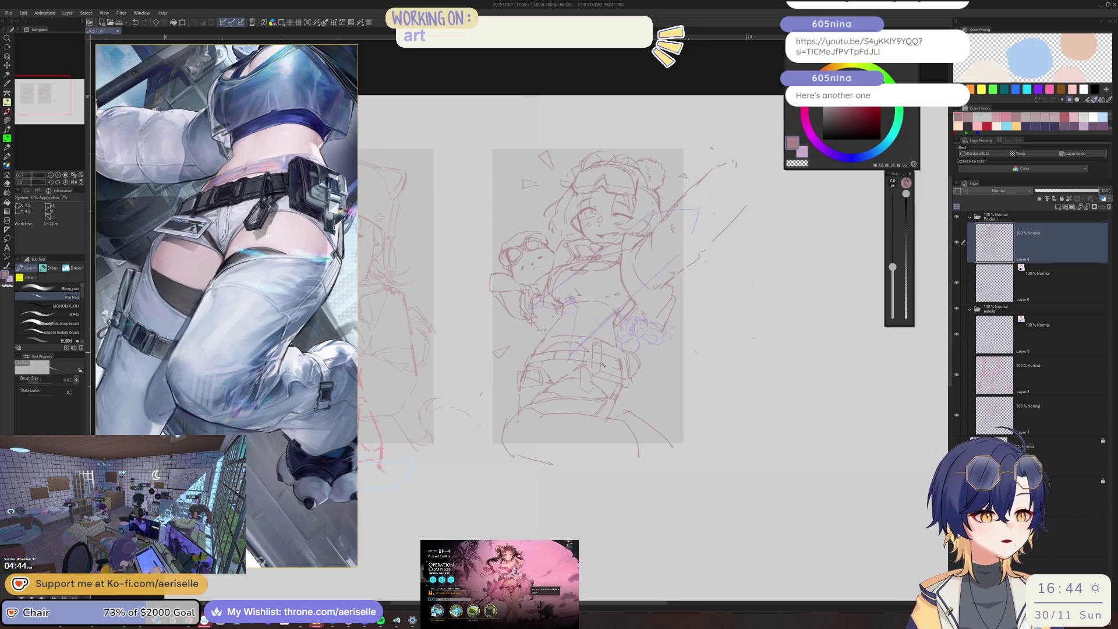
{"action": "scroll", "coordinate": [603, 364], "scroll_direction": "up", "scroll_amount": 3}
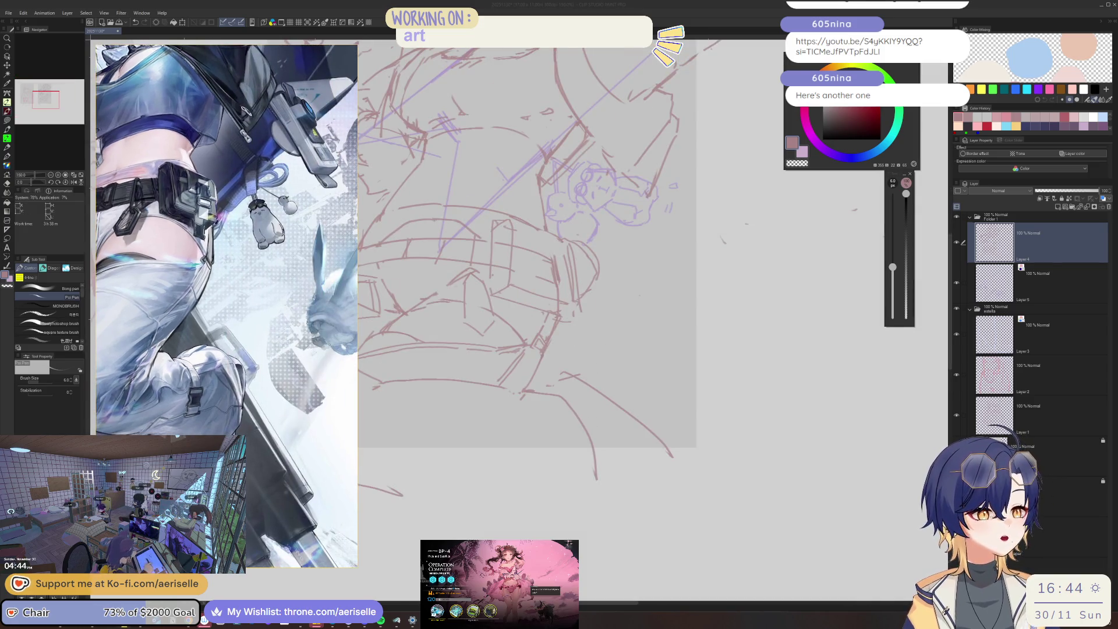
Draw two vertical strap lines hanging below the belt on the mirrored canvas.
{"action": "key", "text": "h"}
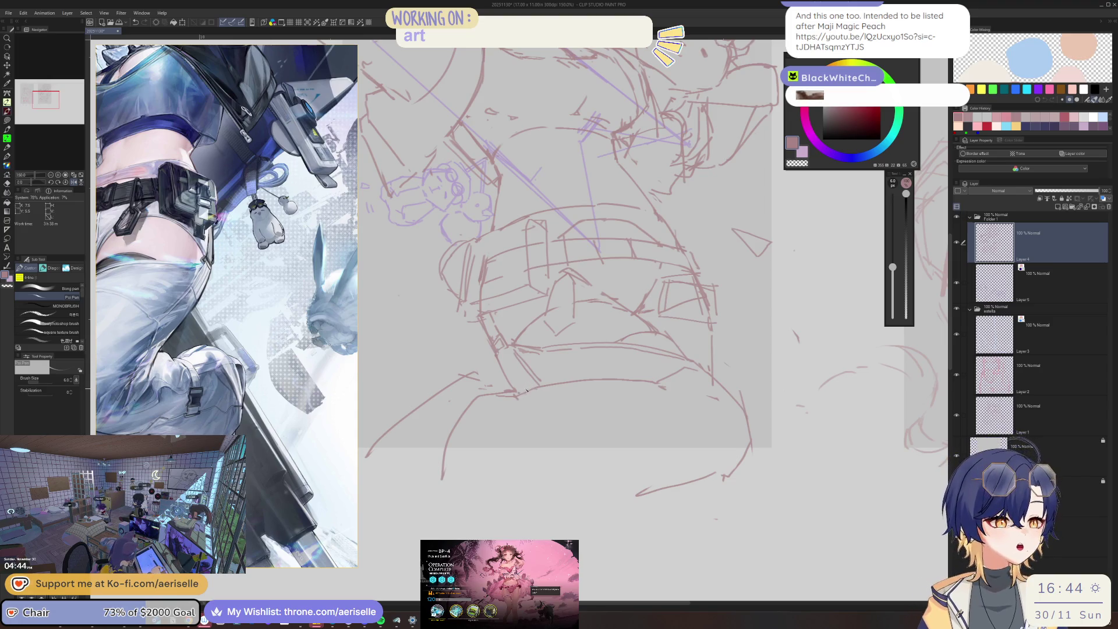
{"action": "left_click_drag", "start_coordinate": [516, 398], "coordinate": [517, 452]}
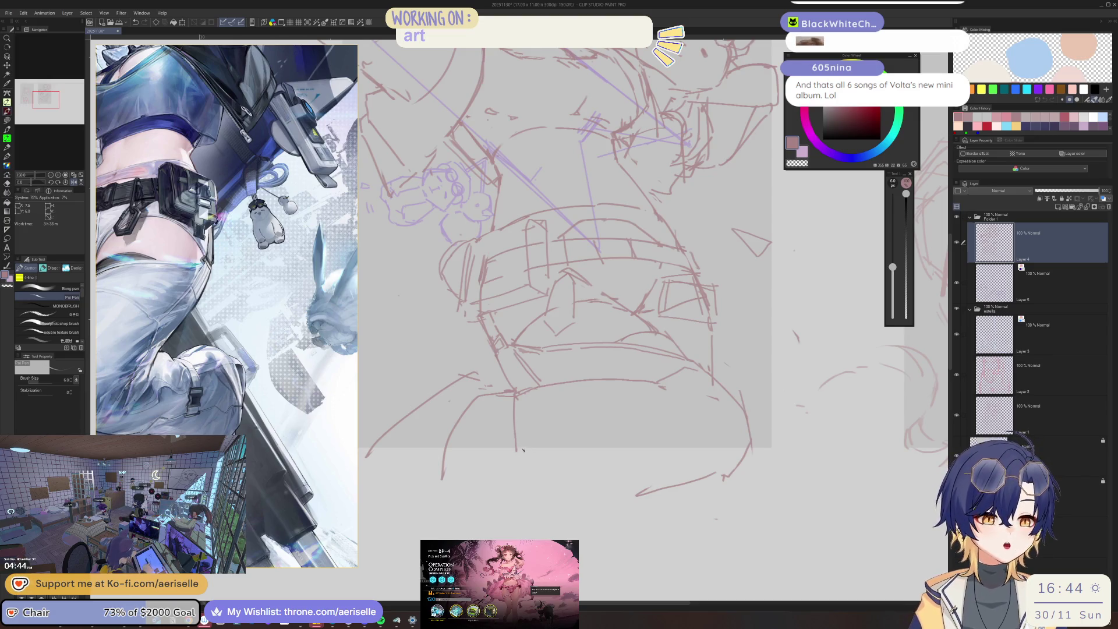
{"action": "left_click_drag", "start_coordinate": [531, 384], "coordinate": [538, 453]}
{"action": "key", "text": "h"}
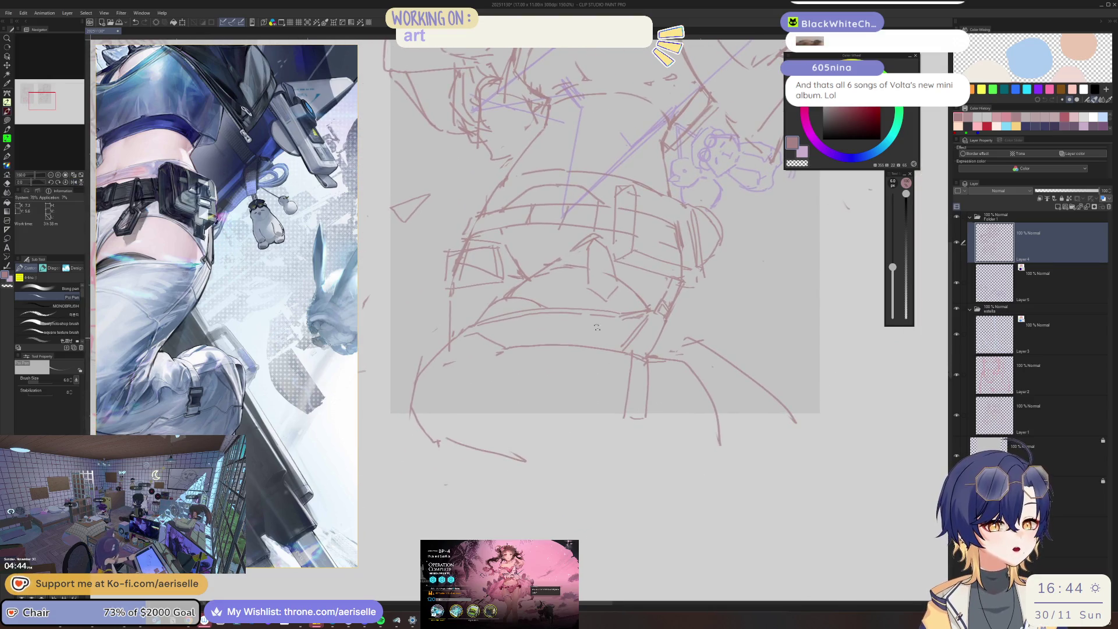
With the view rotated about 30°, add hip strokes, redoing one lower, then reset the rotation.
{"action": "key", "text": "asciicircum"}
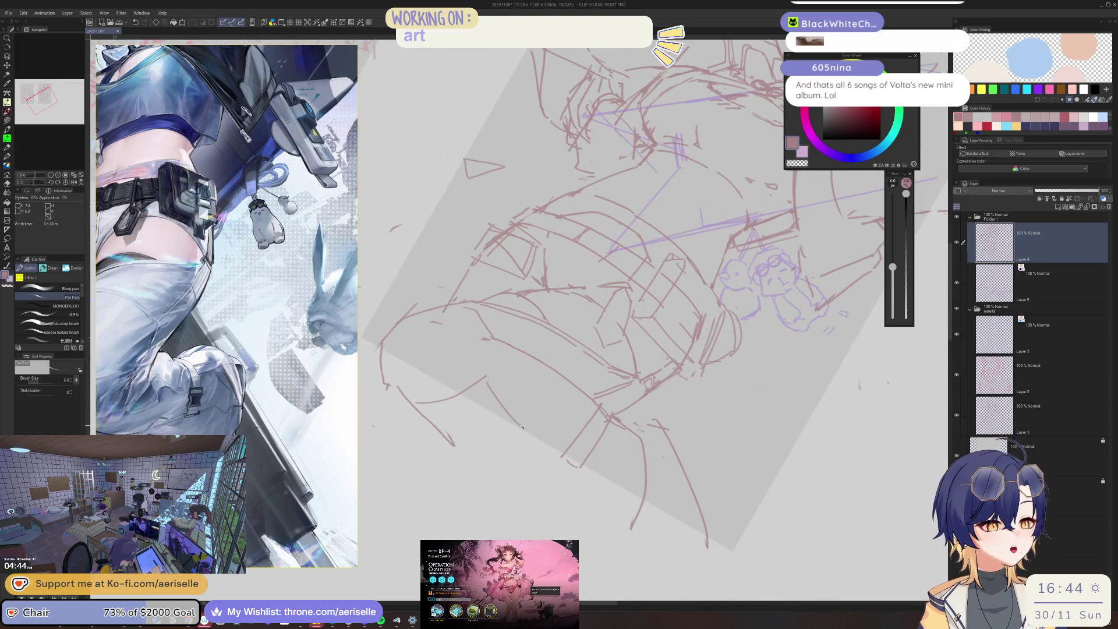
{"action": "left_click_drag", "start_coordinate": [424, 415], "coordinate": [476, 394]}
{"action": "key", "text": "ctrl+z"}
{"action": "mouse_move", "coordinate": [451, 438]}
{"action": "left_mouse_down"}
{"action": "mouse_move", "coordinate": [481, 426]}
{"action": "mouse_move", "coordinate": [517, 431]}
{"action": "mouse_move", "coordinate": [612, 483]}
{"action": "left_mouse_up"}
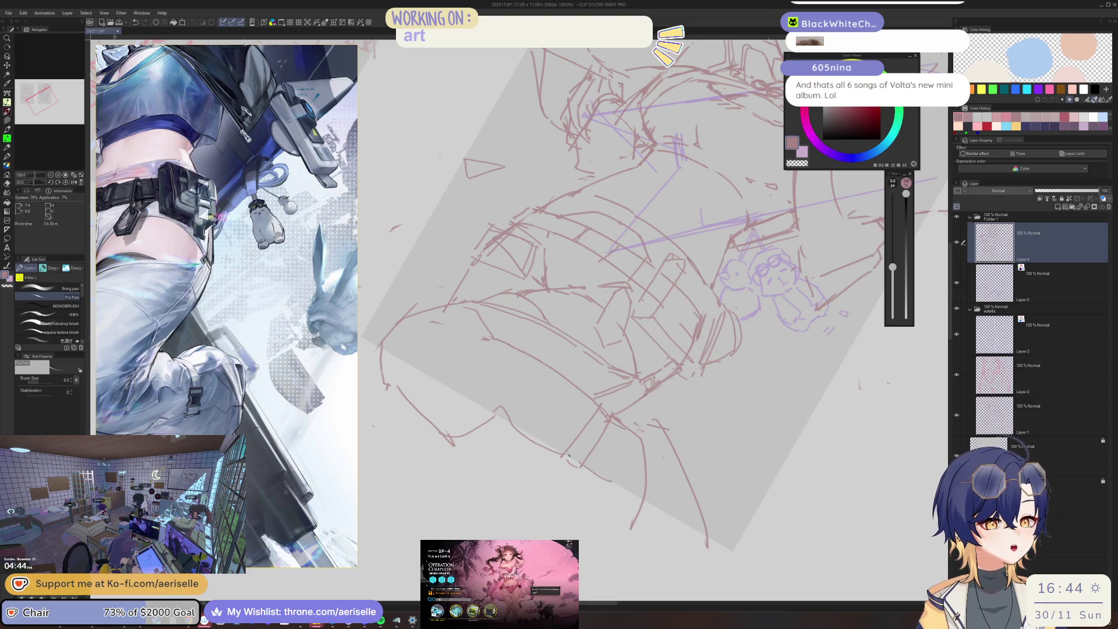
{"action": "left_click_drag", "start_coordinate": [557, 455], "coordinate": [580, 473]}
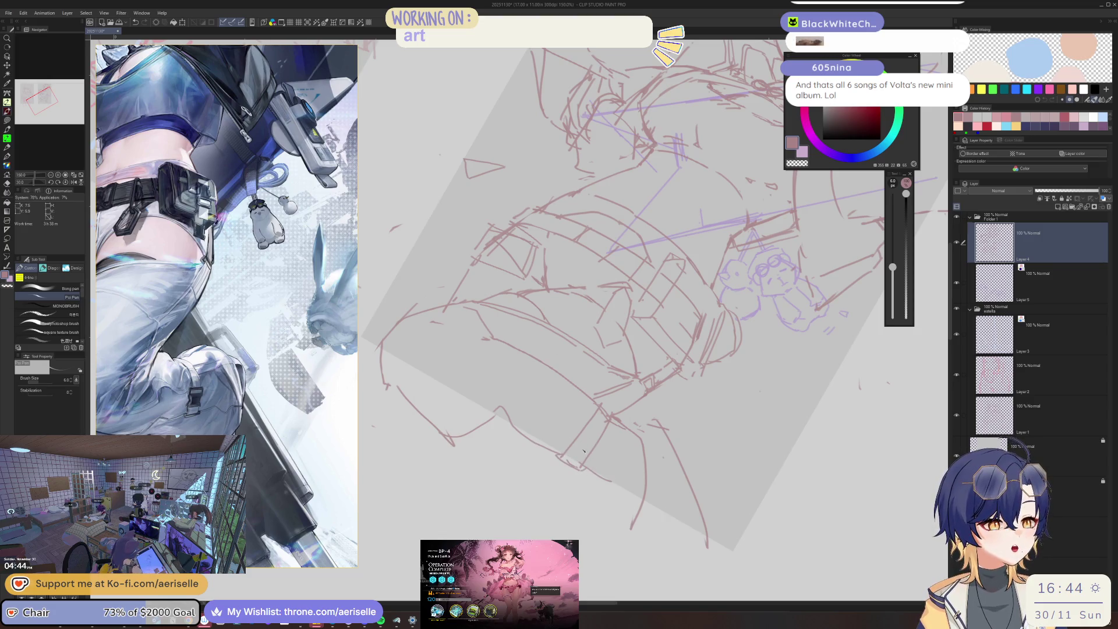
{"action": "key", "text": "ctrl+at"}
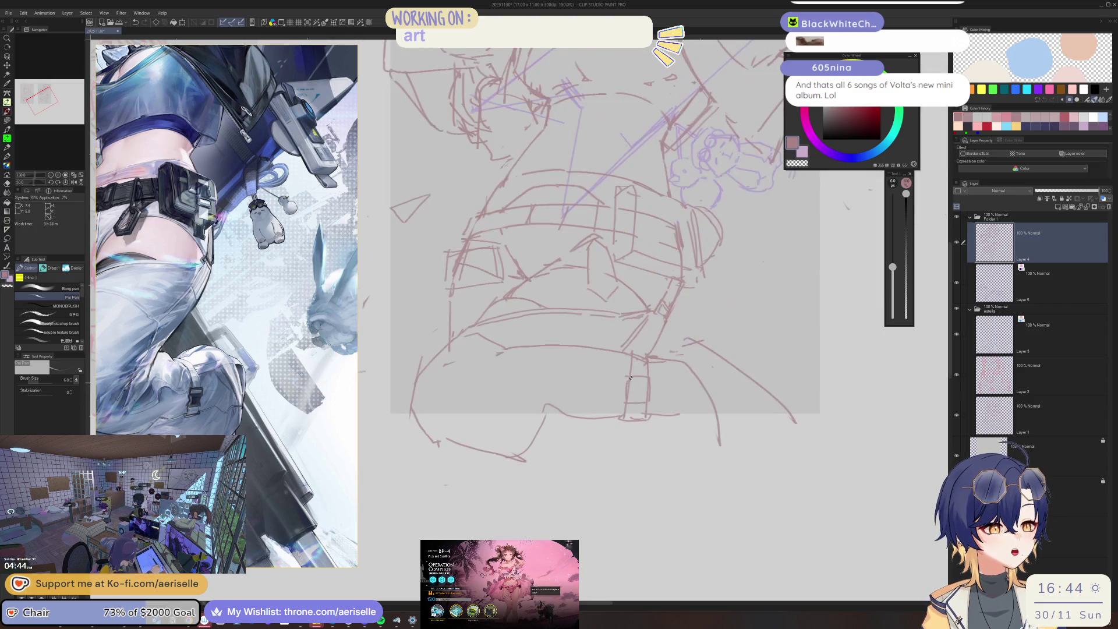
{"action": "scroll", "coordinate": [639, 339], "scroll_direction": "down", "scroll_amount": 3}
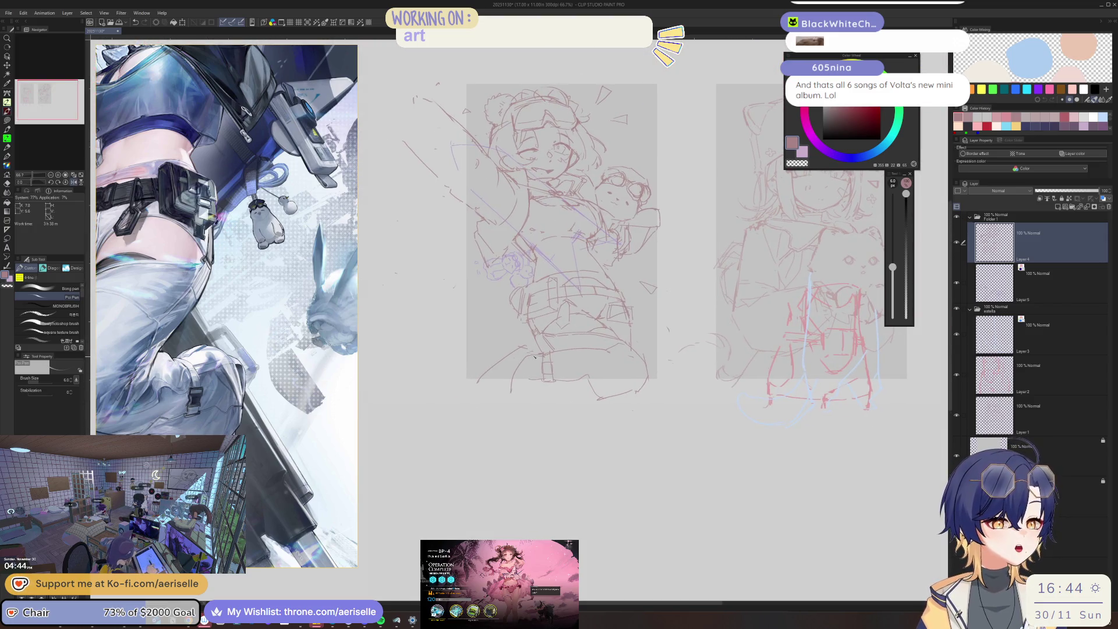
Add one more stroke to the lower body, then switch to the hard eraser and flip the canvas.
{"action": "left_click_drag", "start_coordinate": [541, 364], "coordinate": [556, 356]}
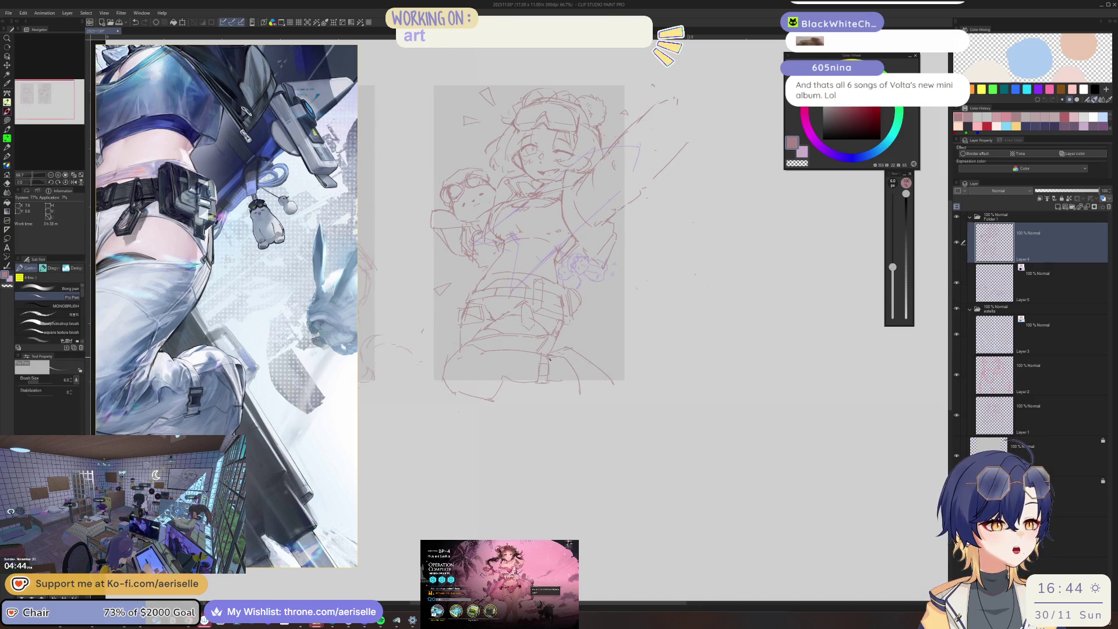
{"action": "left_click_drag", "start_coordinate": [577, 362], "coordinate": [595, 400]}
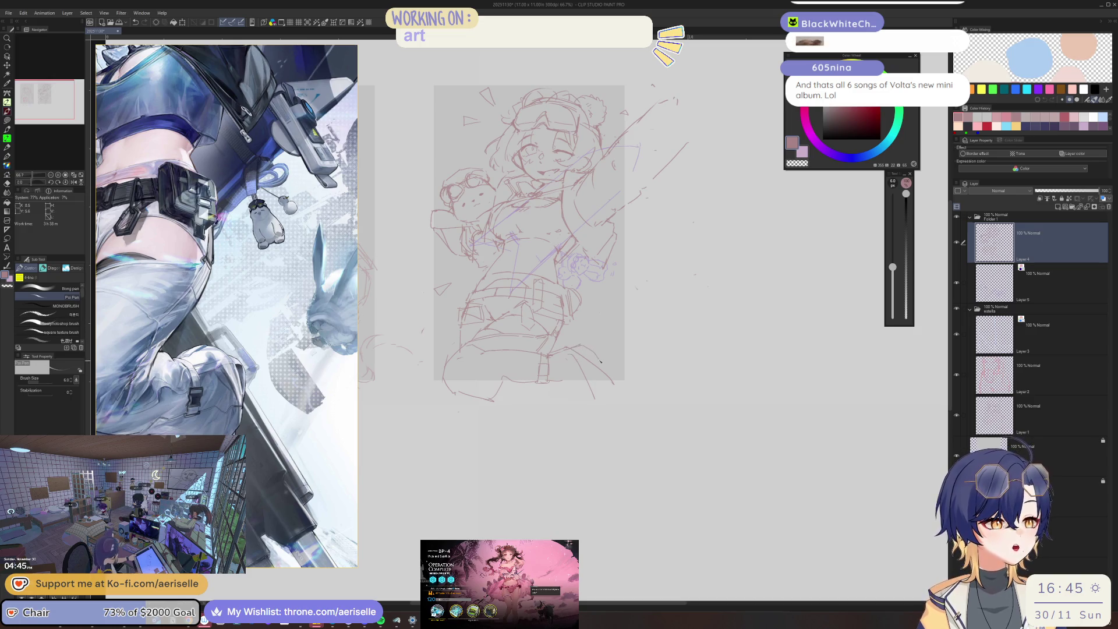
{"action": "key", "text": "e"}
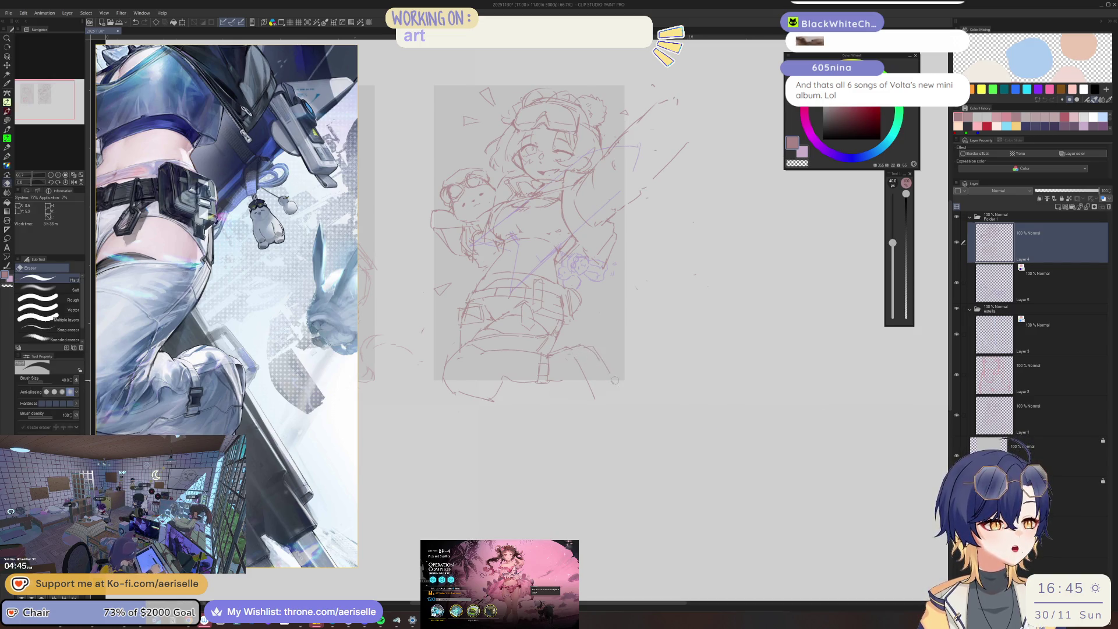
{"action": "key", "text": "h"}
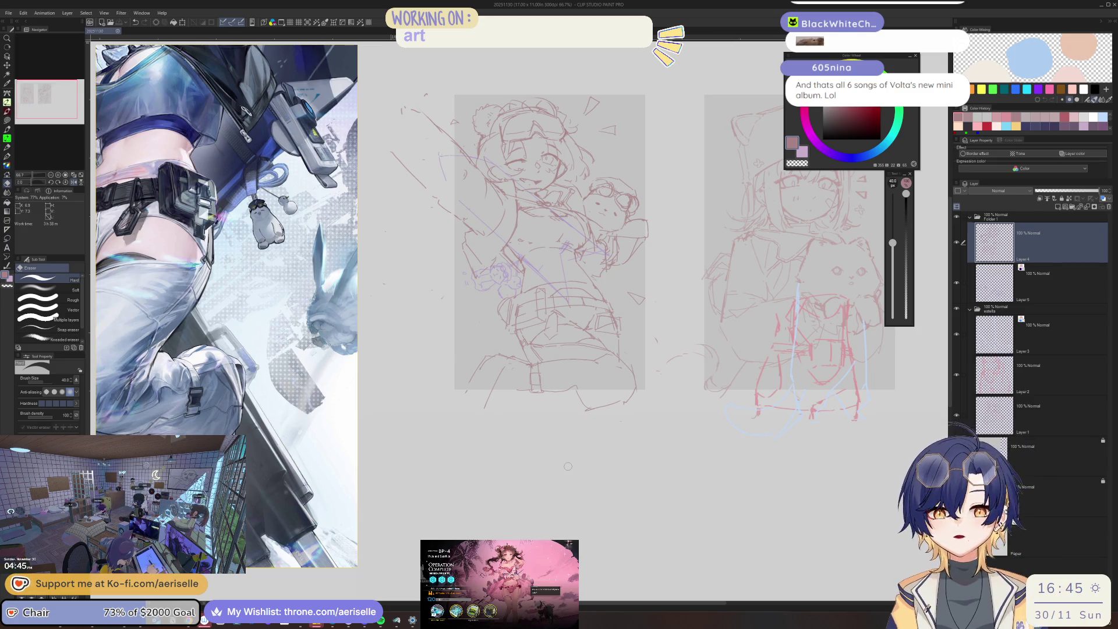
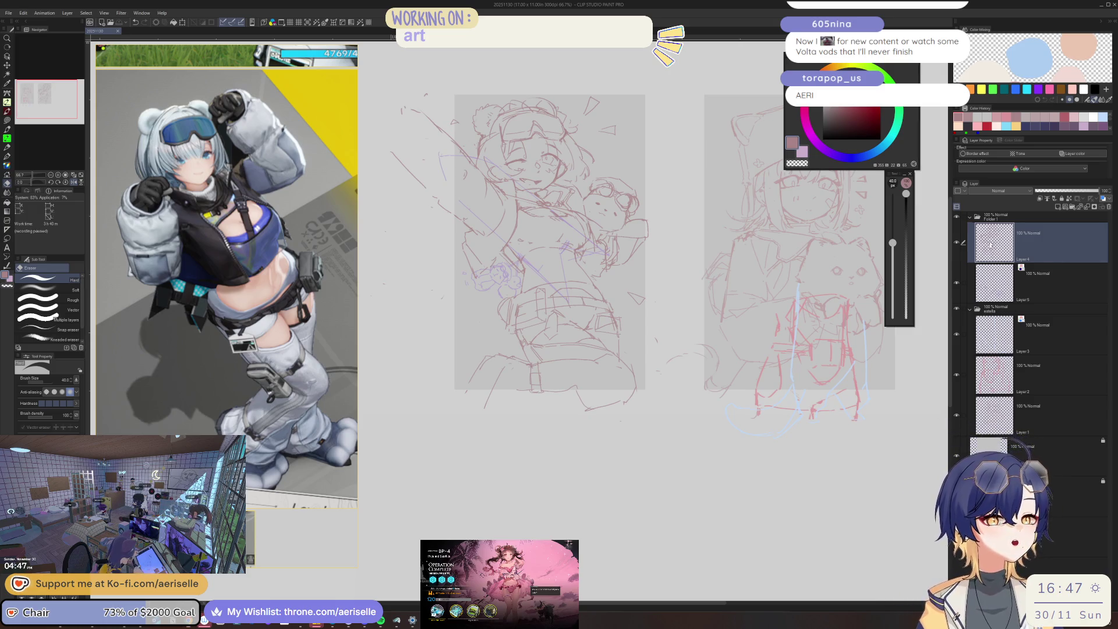
Mirror the canvas view horizontally and zoom in on the sketch's face.
{"action": "key", "text": "h"}
{"action": "left_click_drag", "start_coordinate": [614, 249], "coordinate": [626, 268]}
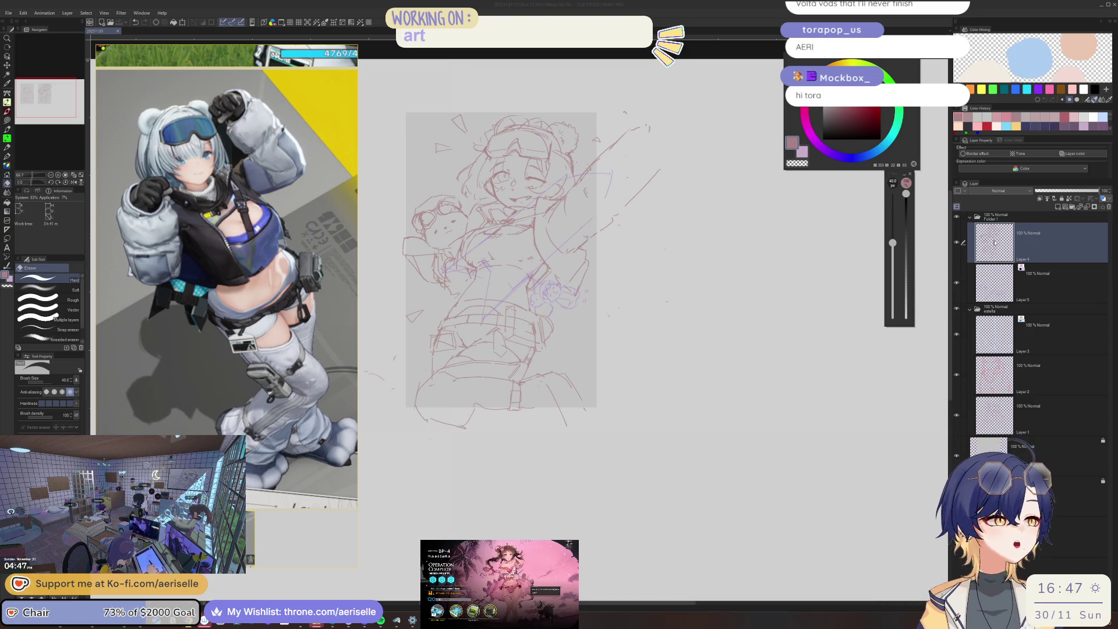
{"action": "scroll", "coordinate": [502, 204], "scroll_direction": "up", "scroll_amount": 3}
{"action": "mouse_move", "coordinate": [683, 266]}
{"action": "left_mouse_down"}
{"action": "mouse_move", "coordinate": [658, 341]}
{"action": "mouse_move", "coordinate": [650, 333]}
{"action": "mouse_move", "coordinate": [679, 333]}
{"action": "left_mouse_up"}
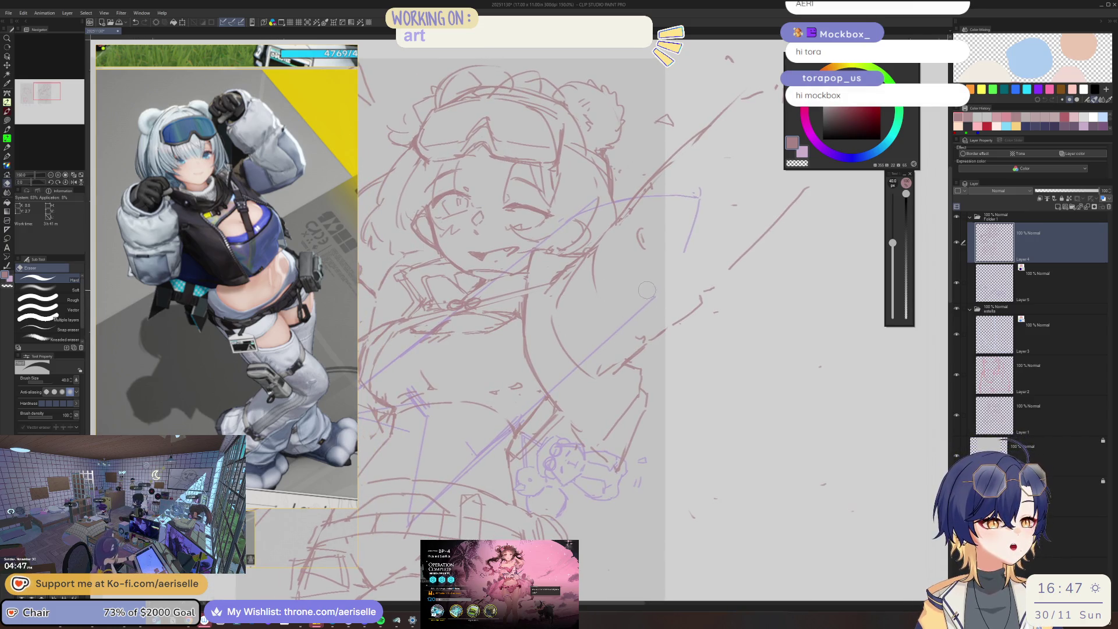
On Layer 5, zoom the reference in on the belt, backpack, arm, hair and earpiece.
{"action": "left_click", "coordinate": [987, 273]}
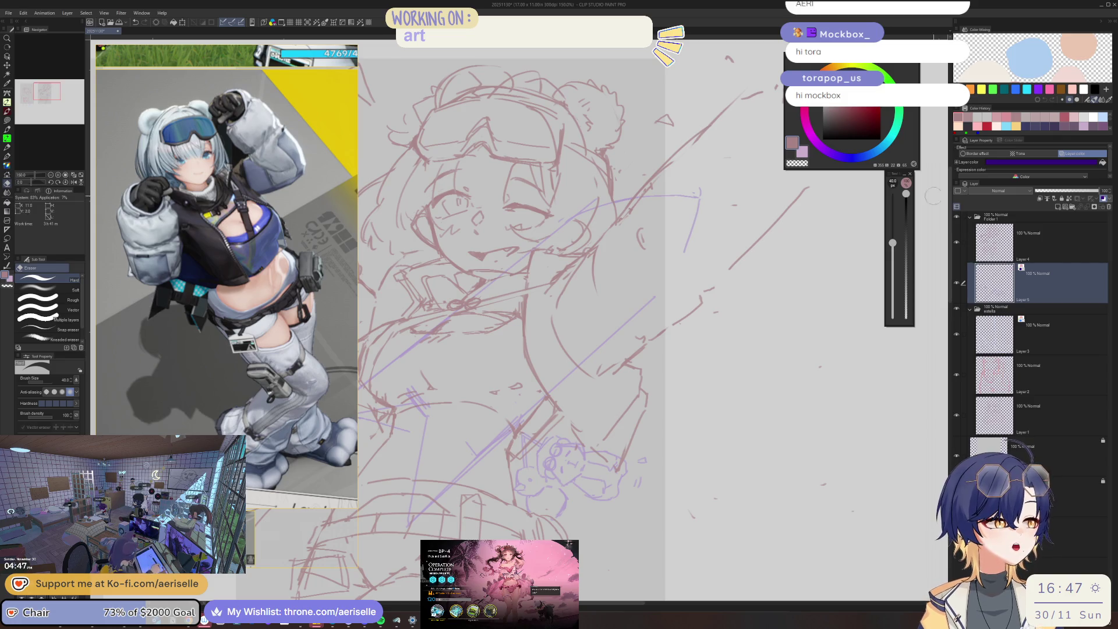
{"action": "key", "text": "ctrl+minus"}
{"action": "key", "text": "ctrl+minus"}
{"action": "key", "text": "ctrl+minus"}
{"action": "left_click_drag", "start_coordinate": [786, 294], "coordinate": [727, 274]}
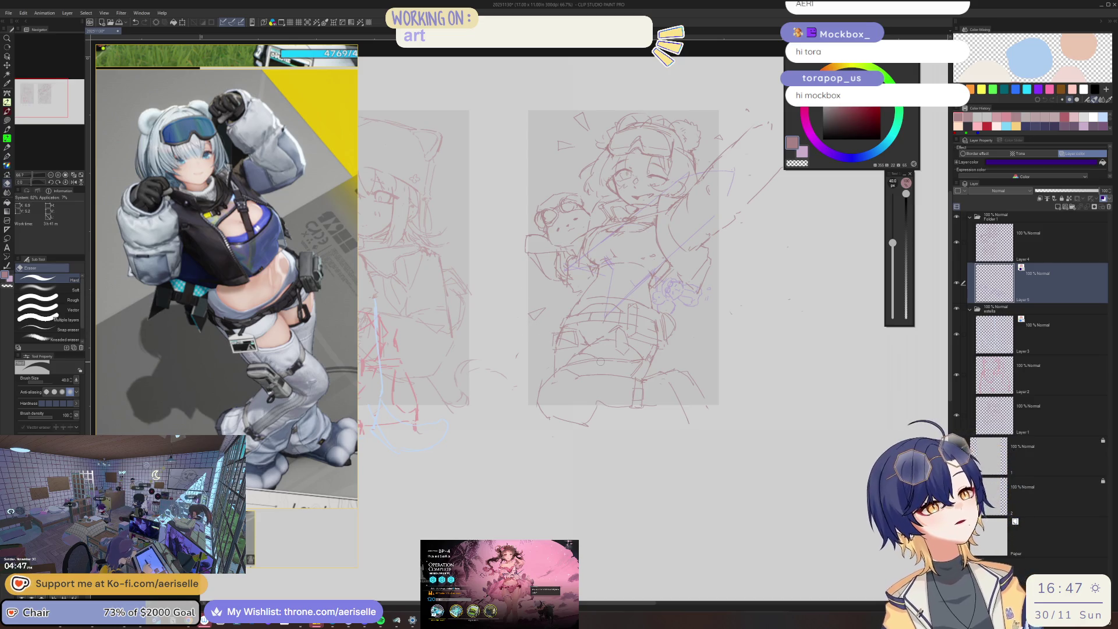
{"action": "scroll", "coordinate": [231, 404], "scroll_direction": "down", "scroll_amount": 2}
{"action": "left_click_drag", "start_coordinate": [231, 404], "coordinate": [194, 229]}
{"action": "scroll", "coordinate": [212, 341], "scroll_direction": "up", "scroll_amount": 5}
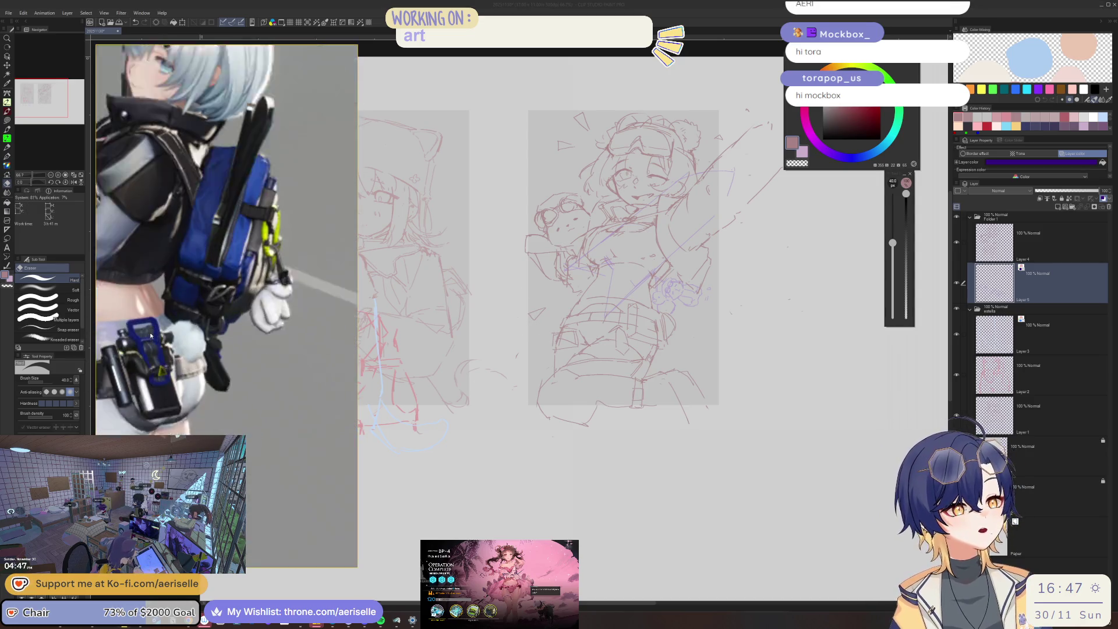
{"action": "left_click_drag", "start_coordinate": [213, 341], "coordinate": [294, 343]}
{"action": "scroll", "coordinate": [294, 342], "scroll_direction": "down", "scroll_amount": 4}
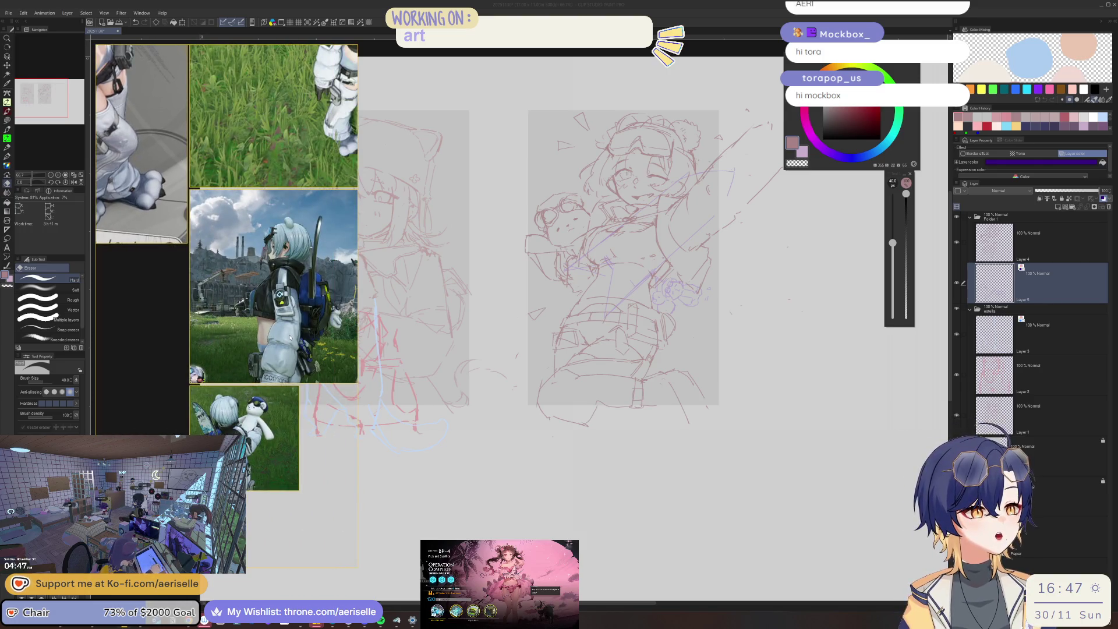
{"action": "scroll", "coordinate": [278, 358], "scroll_direction": "up", "scroll_amount": 5}
{"action": "left_click_drag", "start_coordinate": [278, 358], "coordinate": [267, 350]}
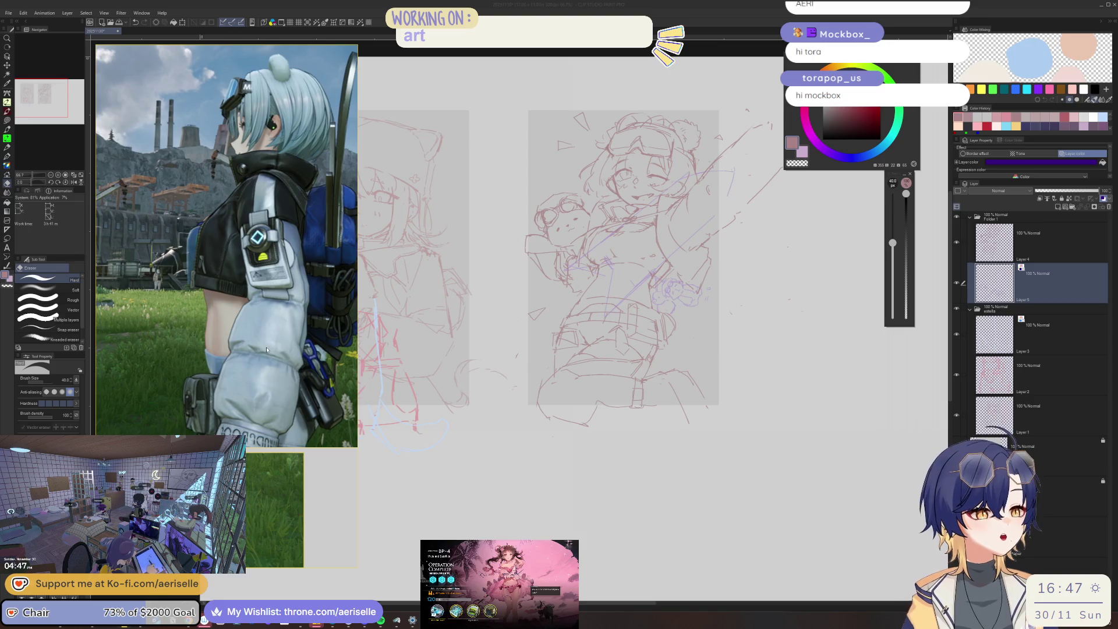
{"action": "left_click", "coordinate": [739, 213]}
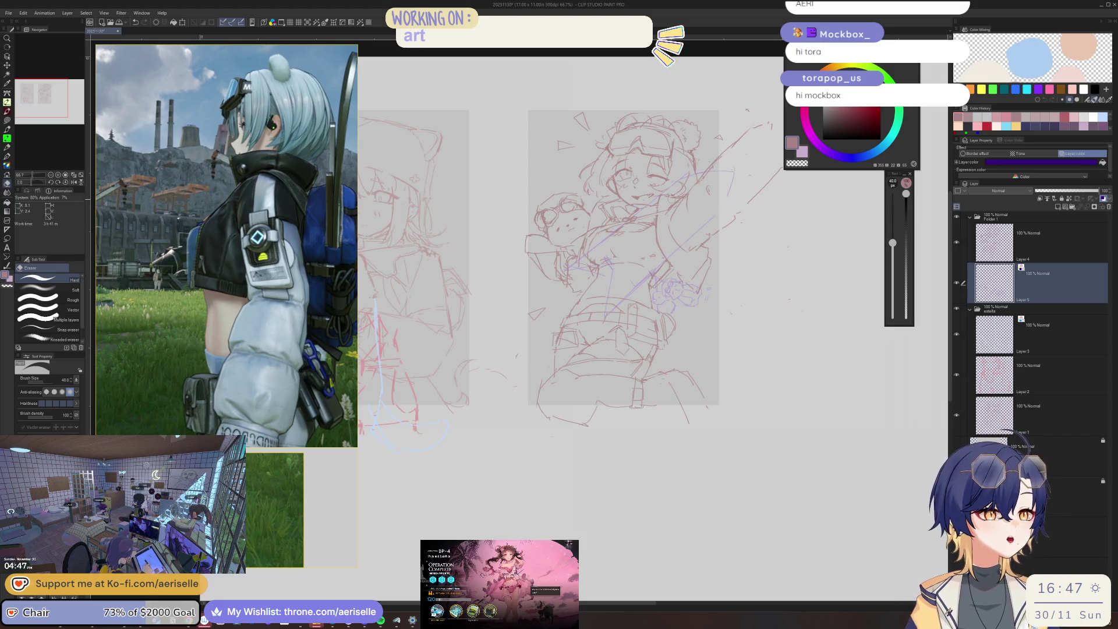
{"action": "scroll", "coordinate": [268, 93], "scroll_direction": "up", "scroll_amount": 5}
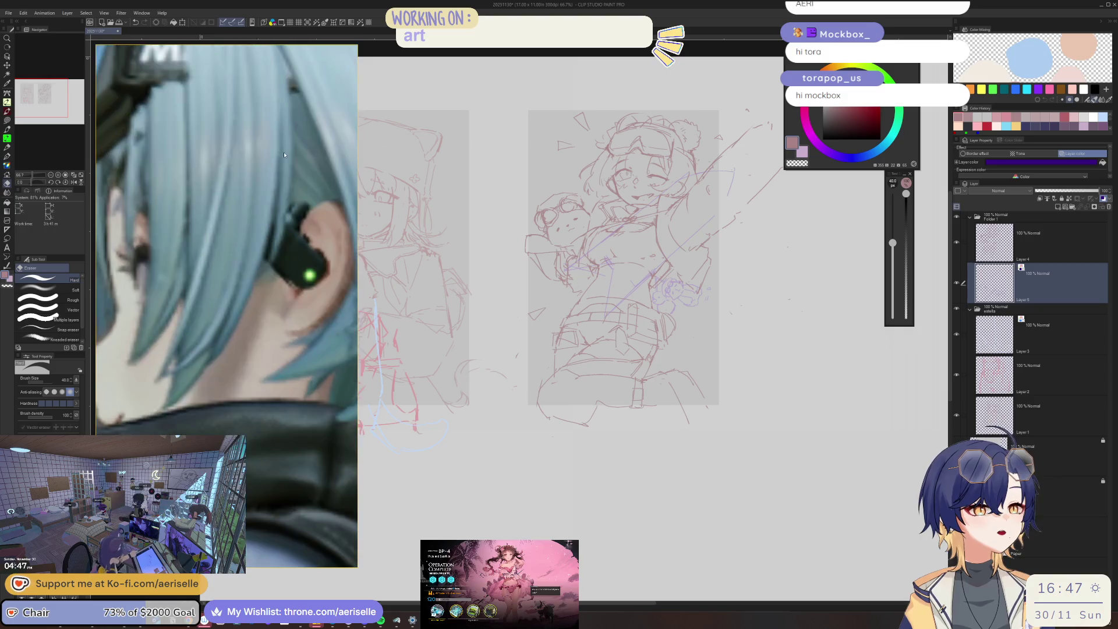
{"action": "left_click_drag", "start_coordinate": [281, 174], "coordinate": [282, 220]}
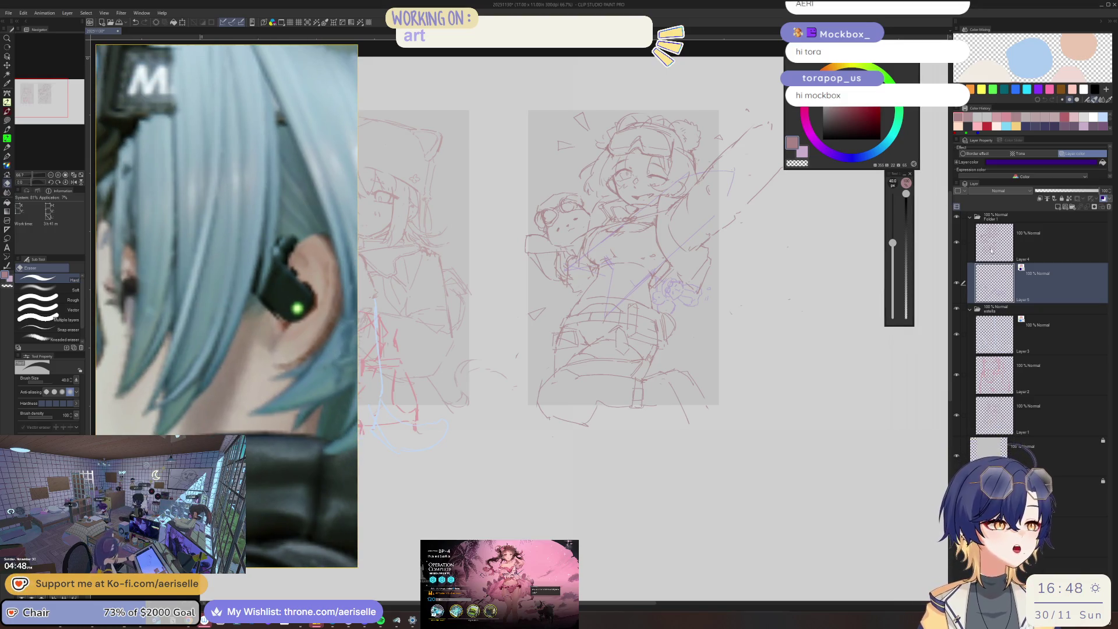
On Layer 4, redraw the mouth and jaw lines with the pen, undoing a rejected stroke.
{"action": "left_click", "coordinate": [994, 241]}
{"action": "scroll", "coordinate": [631, 226], "scroll_direction": "up", "scroll_amount": 8}
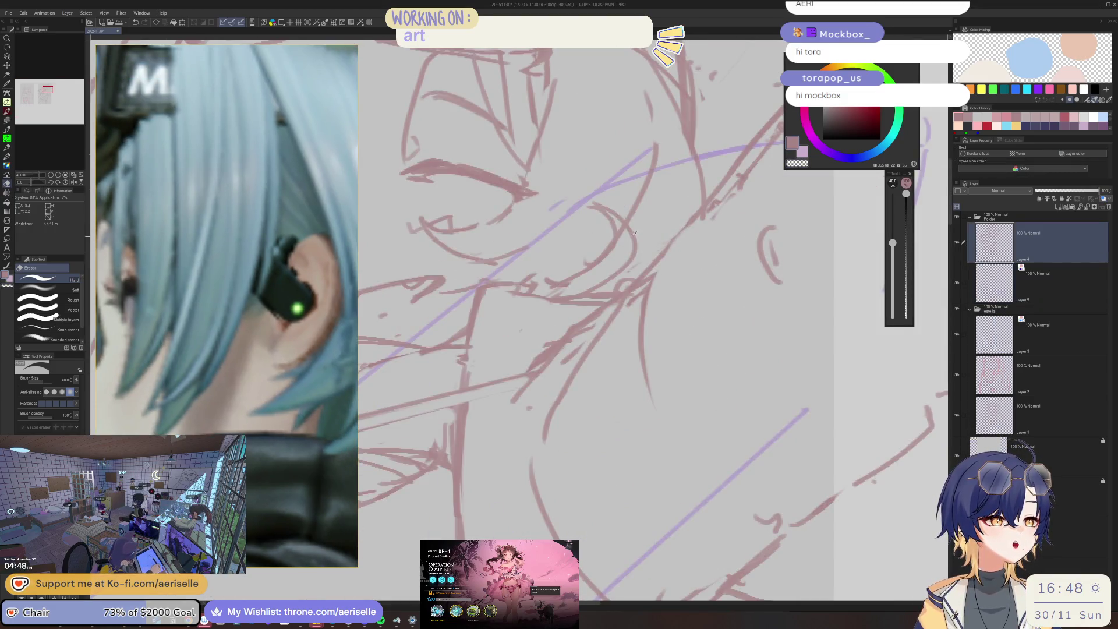
{"action": "left_click_drag", "start_coordinate": [631, 226], "coordinate": [693, 271]}
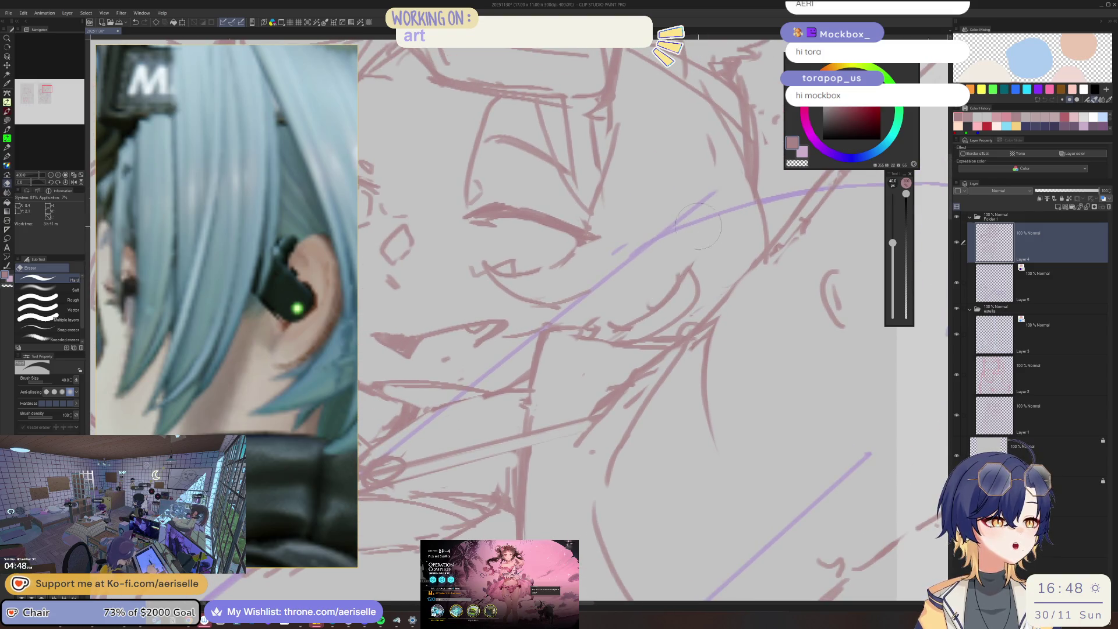
{"action": "key", "text": "p"}
{"action": "mouse_move", "coordinate": [708, 187]}
{"action": "left_mouse_down"}
{"action": "mouse_move", "coordinate": [629, 319]}
{"action": "mouse_move", "coordinate": [561, 325]}
{"action": "left_mouse_up"}
{"action": "key", "text": "ctrl+z"}
{"action": "key", "text": "ctrl+z"}
{"action": "key", "text": "ctrl+z"}
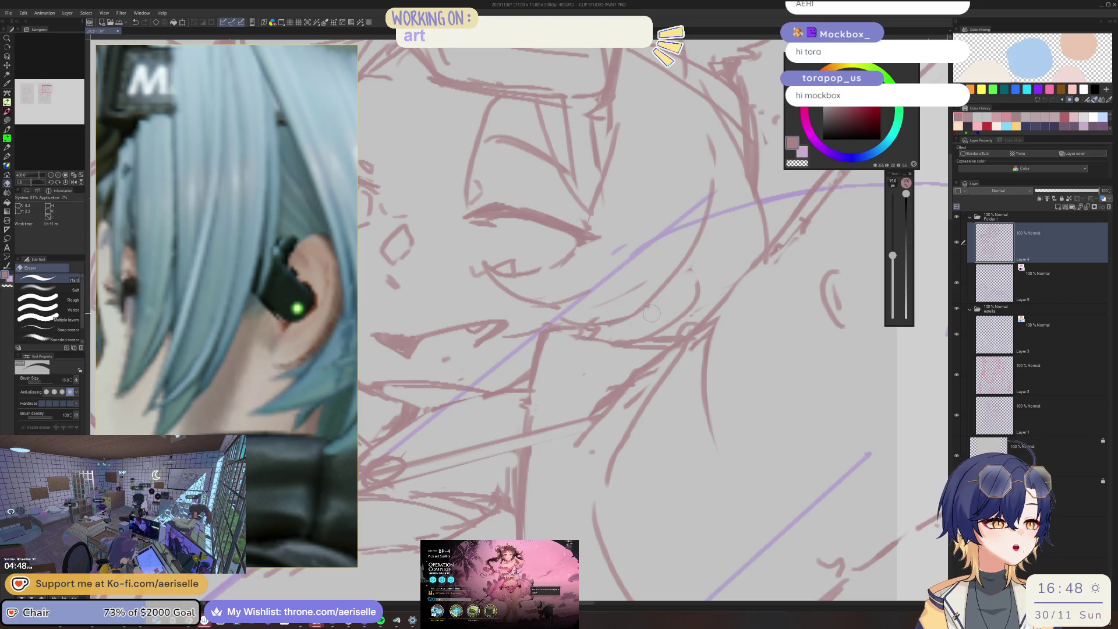
{"action": "left_click_drag", "start_coordinate": [686, 262], "coordinate": [690, 282]}
{"action": "mouse_move", "coordinate": [694, 225]}
{"action": "left_mouse_down"}
{"action": "mouse_move", "coordinate": [702, 285]}
{"action": "mouse_move", "coordinate": [665, 309]}
{"action": "mouse_move", "coordinate": [686, 297]}
{"action": "mouse_move", "coordinate": [690, 273]}
{"action": "mouse_move", "coordinate": [676, 293]}
{"action": "left_mouse_up"}
{"action": "scroll", "coordinate": [676, 293], "scroll_direction": "down", "scroll_amount": 6}
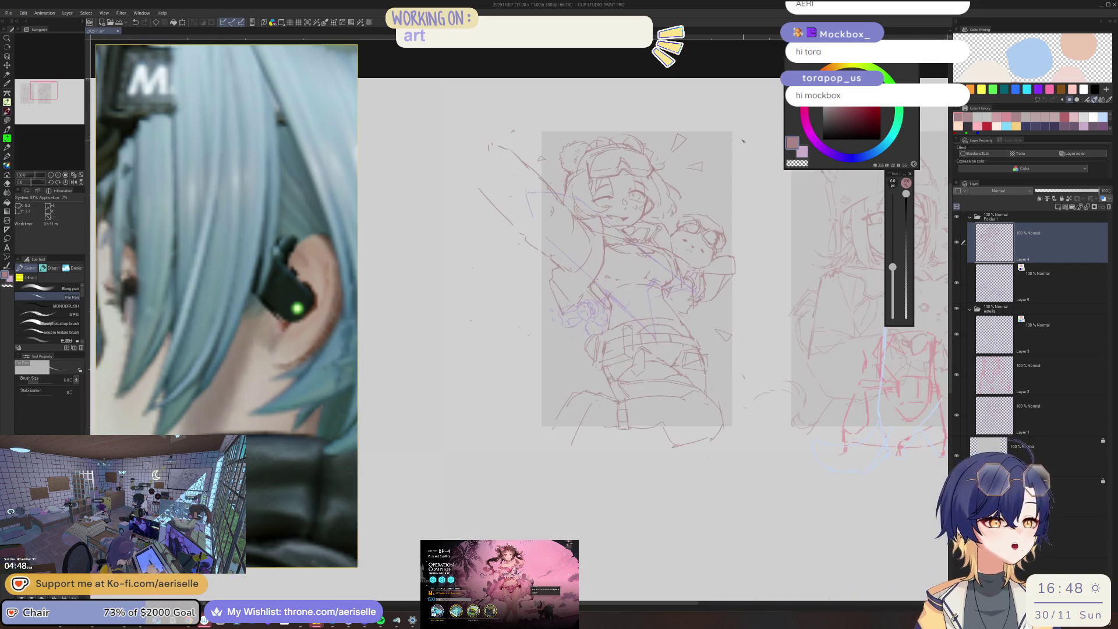
Bring the second sketch page into view and touch up strokes, alternating eraser and pen.
{"action": "left_click_drag", "start_coordinate": [595, 285], "coordinate": [750, 265]}
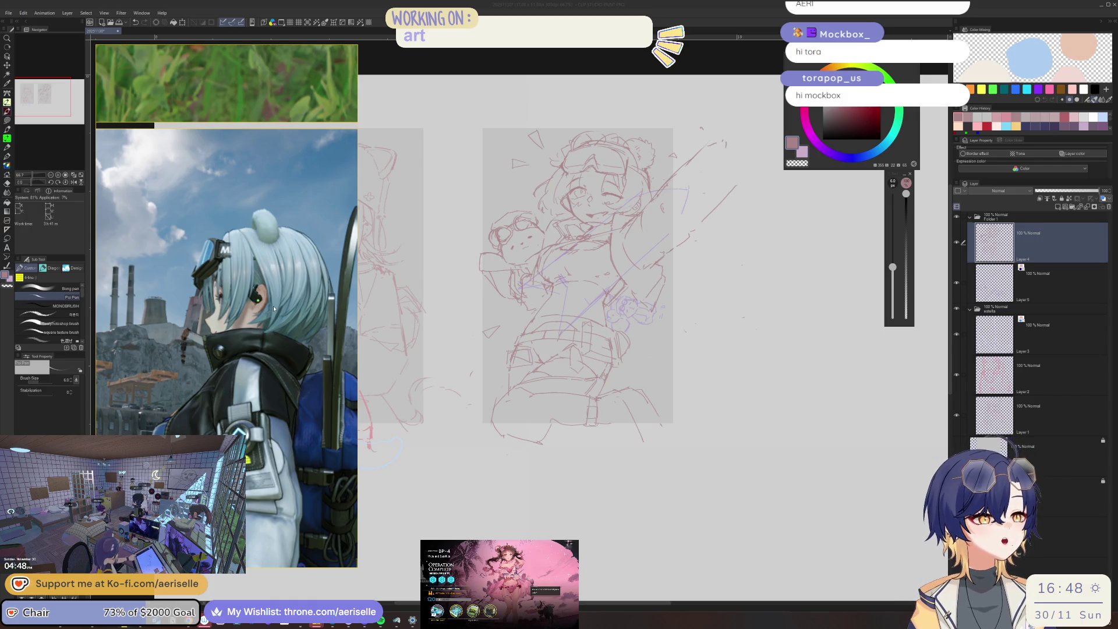
{"action": "left_click", "coordinate": [665, 242]}
{"action": "scroll", "coordinate": [666, 241], "scroll_direction": "up", "scroll_amount": 3}
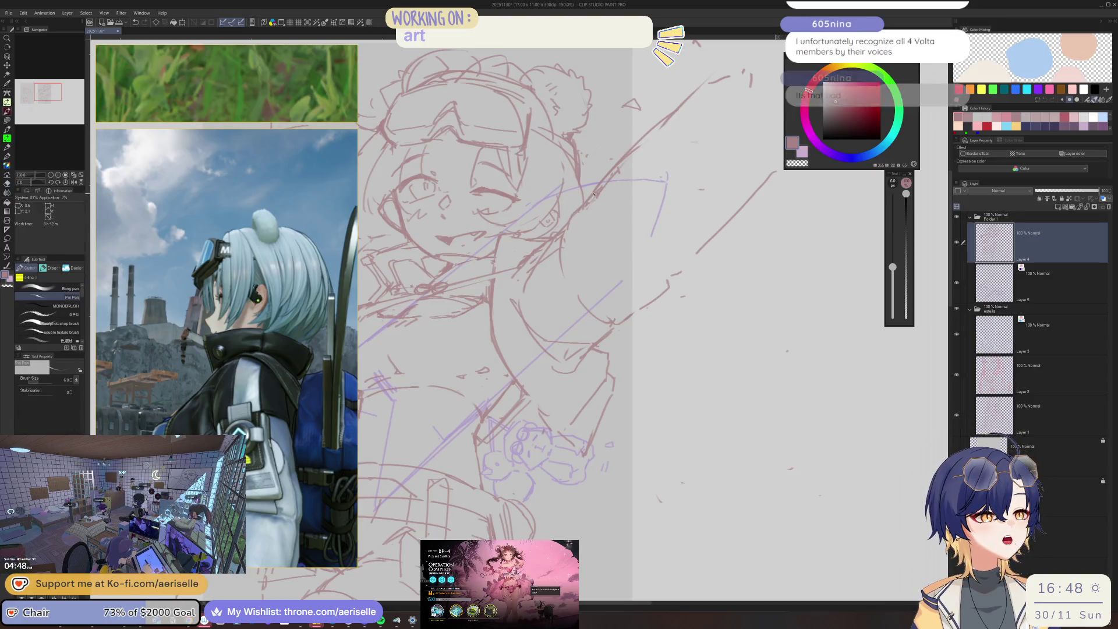
{"action": "key", "text": "e"}
{"action": "key", "text": "p"}
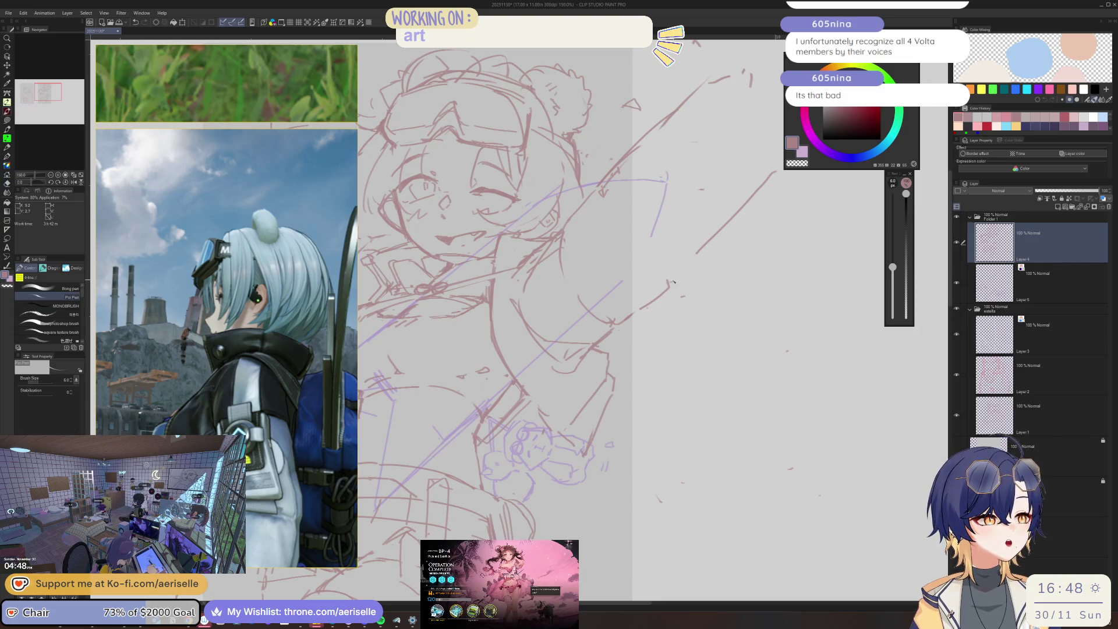
{"action": "key", "text": "e"}
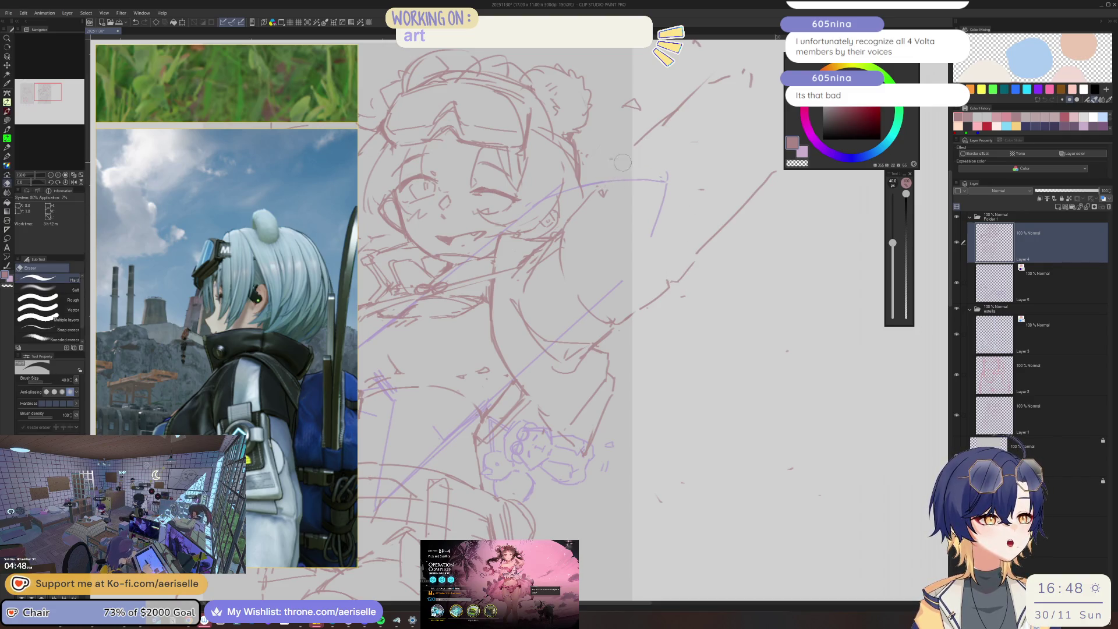
{"action": "key", "text": "p"}
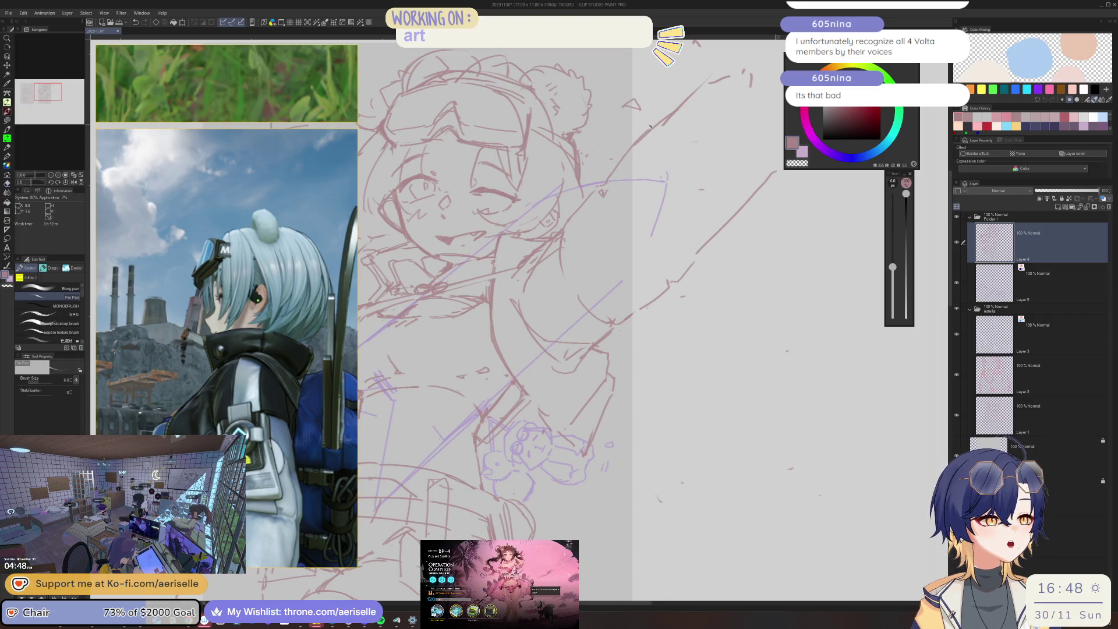
Mirror the whole sketch to check proportions, then enlarge and tilt the view slightly clockwise.
{"action": "key", "text": "ctrl+minus"}
{"action": "key", "text": "ctrl+minus"}
{"action": "key", "text": "h"}
{"action": "key", "text": "ctrl+plus"}
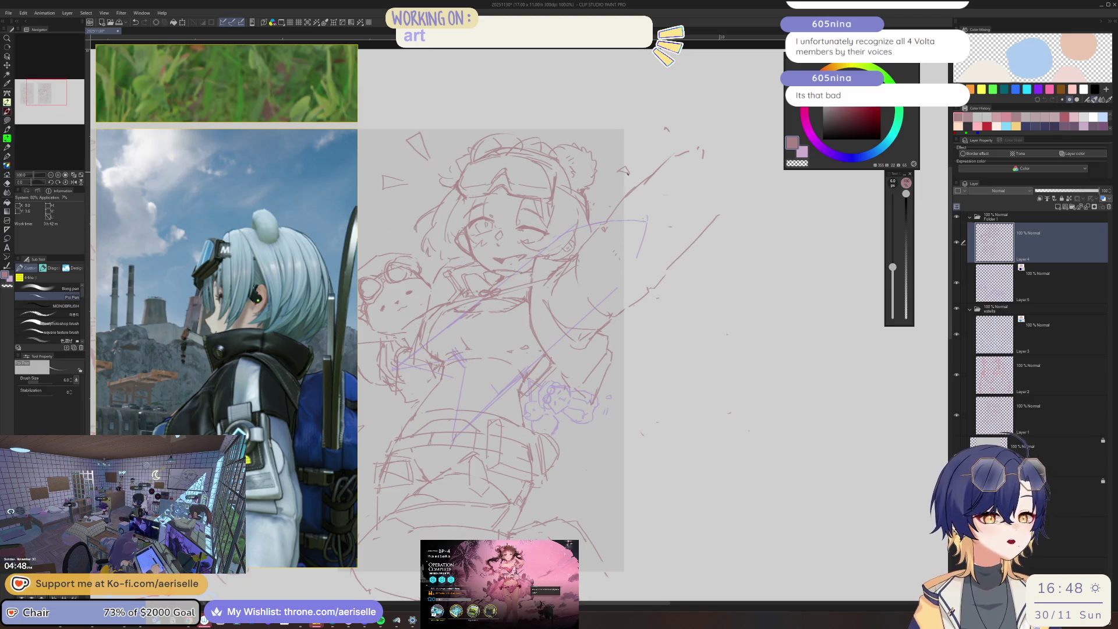
{"action": "mouse_move", "coordinate": [597, 219]}
{"action": "left_mouse_down"}
{"action": "mouse_move", "coordinate": [609, 240]}
{"action": "mouse_move", "coordinate": [624, 236]}
{"action": "mouse_move", "coordinate": [565, 275]}
{"action": "left_mouse_up"}
{"action": "key", "text": "e"}
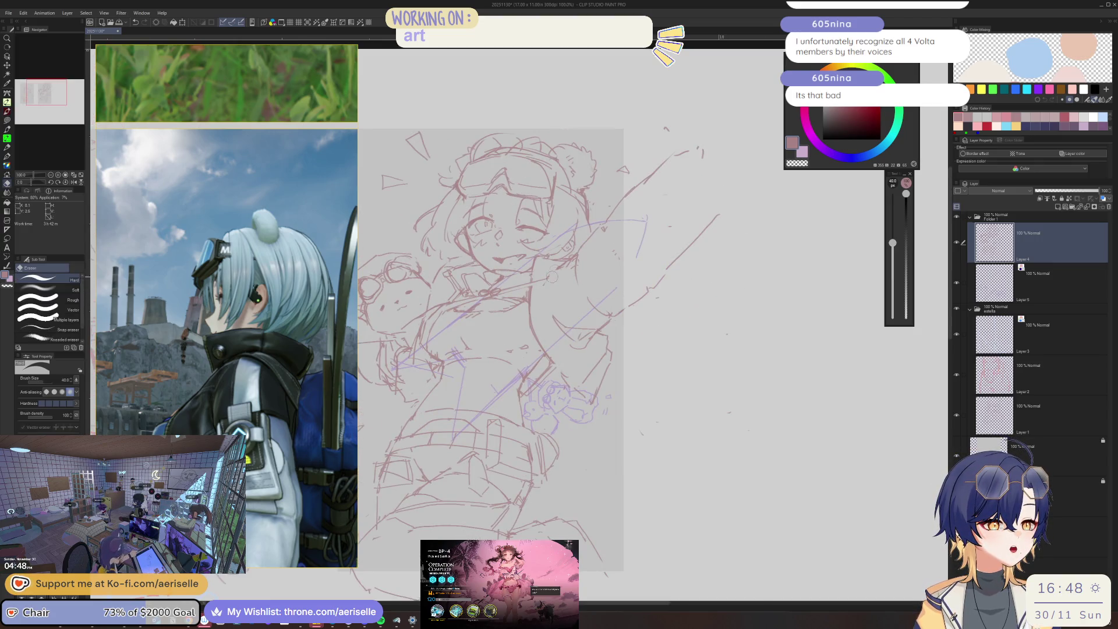
{"action": "key", "text": "p"}
Draw a C-shaped cheek curve, a vertical line beside it and a short downward stroke.
{"action": "left_click_drag", "start_coordinate": [546, 258], "coordinate": [559, 315]}
{"action": "scroll", "coordinate": [562, 278], "scroll_direction": "up", "scroll_amount": 4}
{"action": "mouse_move", "coordinate": [585, 270]}
{"action": "left_mouse_down"}
{"action": "mouse_move", "coordinate": [594, 280]}
{"action": "mouse_move", "coordinate": [556, 327]}
{"action": "left_mouse_up"}
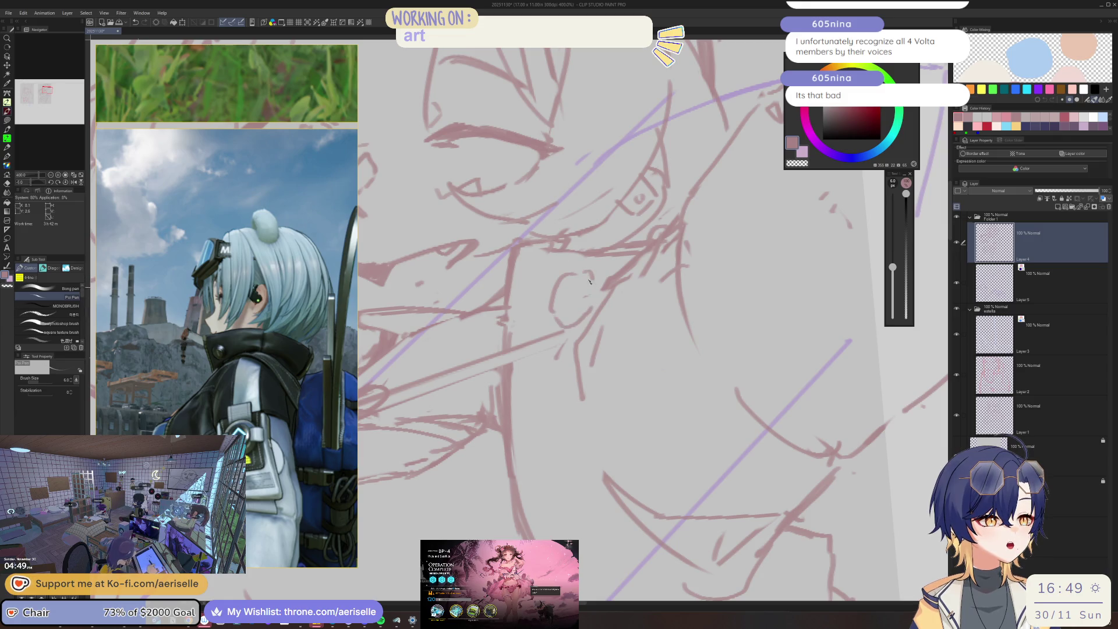
{"action": "left_click_drag", "start_coordinate": [530, 249], "coordinate": [522, 314]}
{"action": "scroll", "coordinate": [521, 340], "scroll_direction": "down", "scroll_amount": 2}
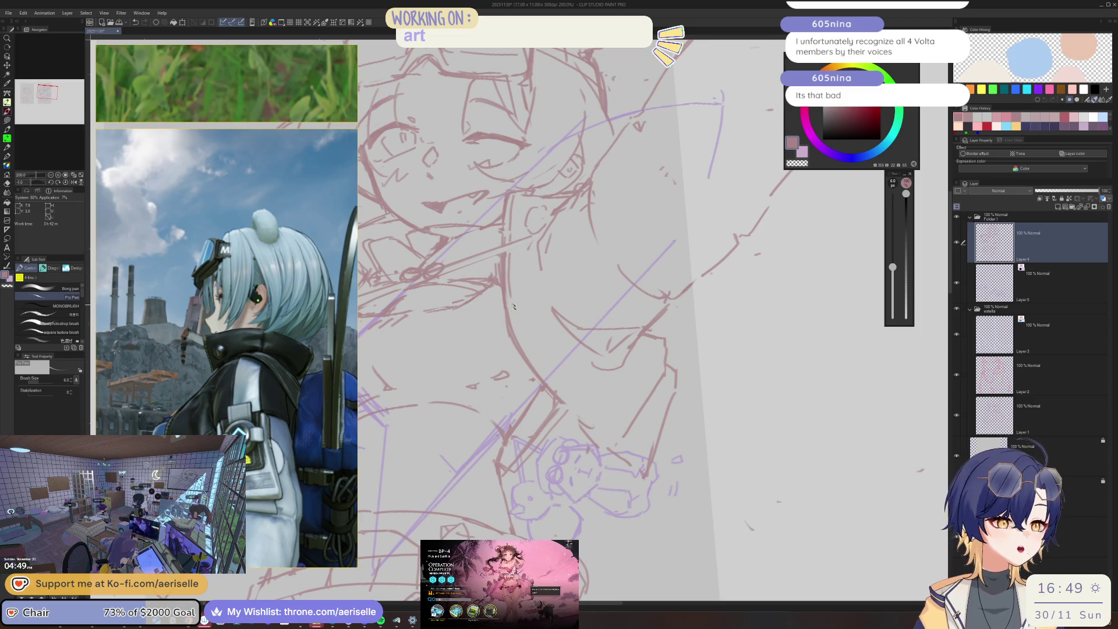
{"action": "key", "text": "asciicircum"}
{"action": "key", "text": "asciicircum"}
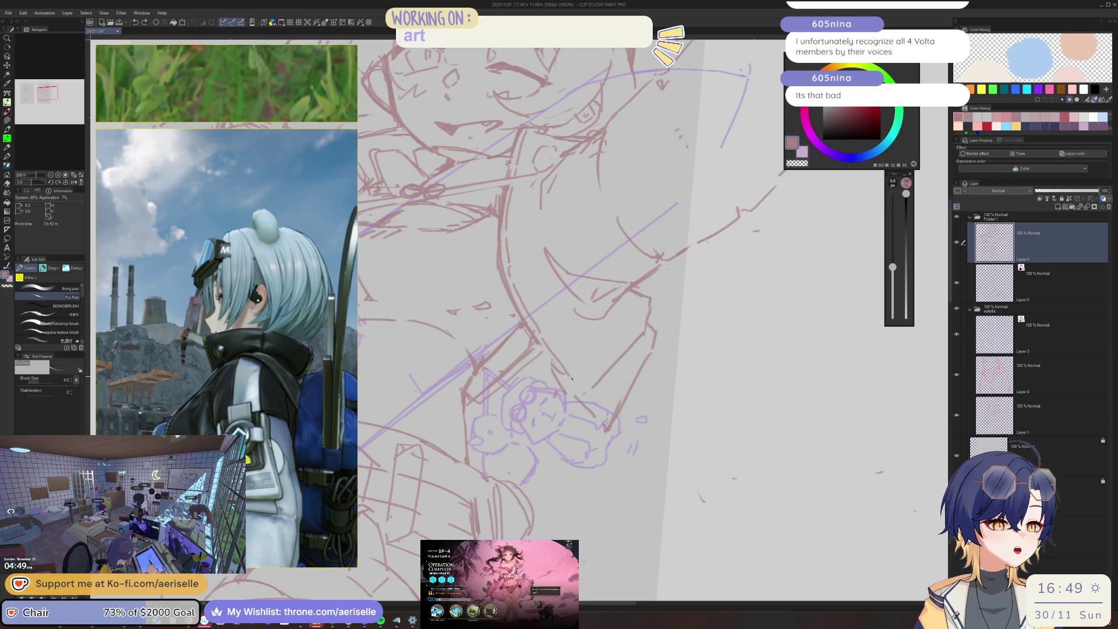
{"action": "key", "text": "minus"}
{"action": "key", "text": "minus"}
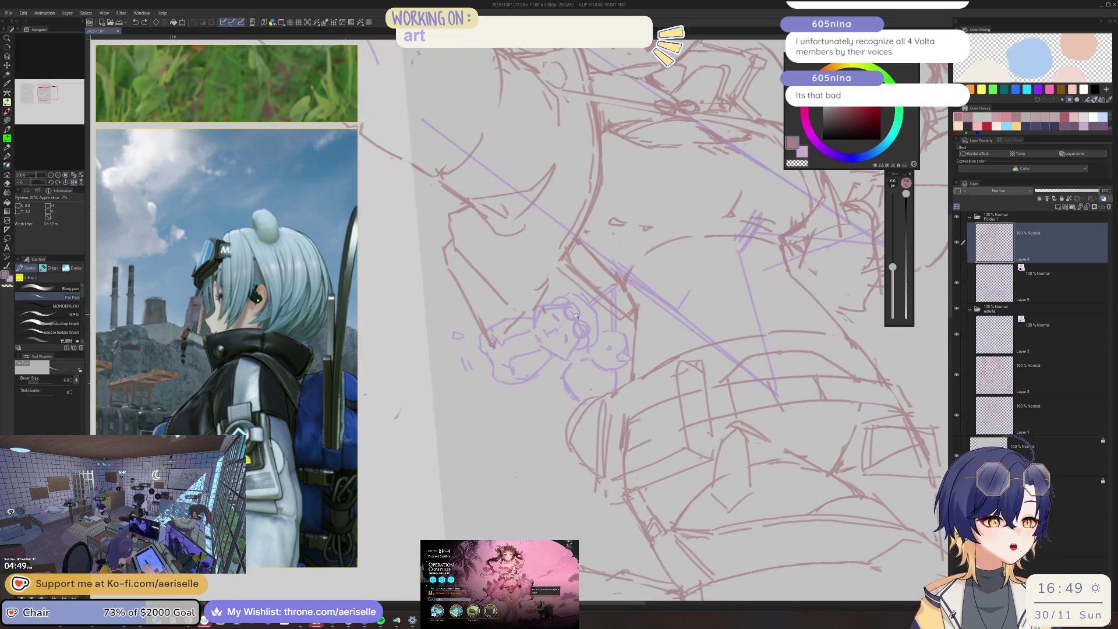
{"action": "left_click_drag", "start_coordinate": [530, 318], "coordinate": [522, 358]}
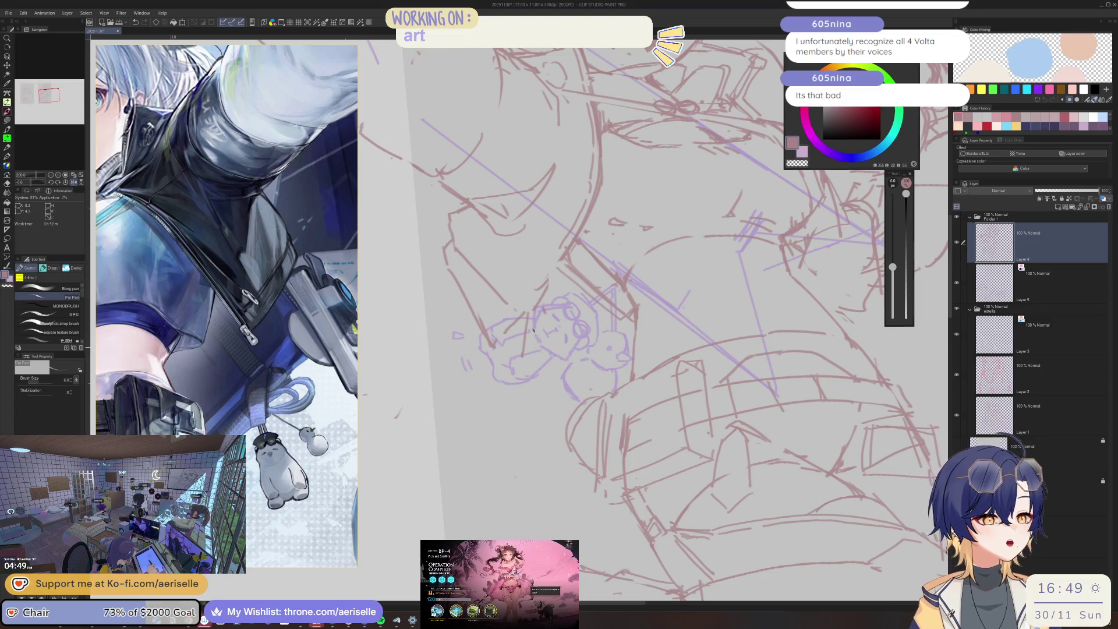
Add a vertical line and a diagonal line near the bear plush, replacing a rejected stroke.
{"action": "key", "text": "h"}
{"action": "key", "text": "e"}
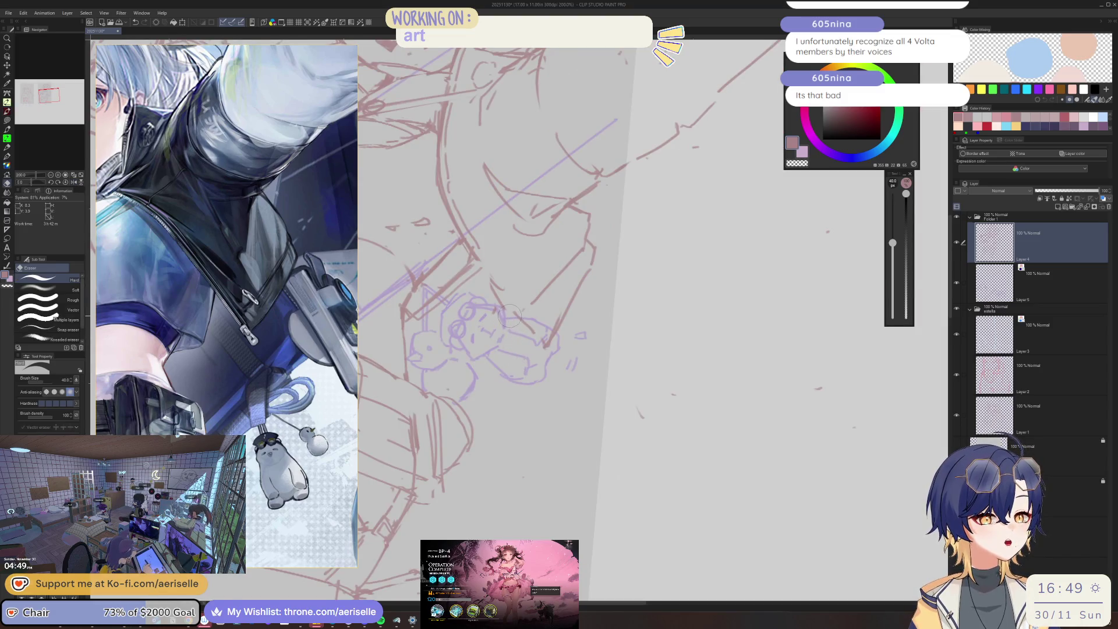
{"action": "scroll", "coordinate": [513, 322], "scroll_direction": "up", "scroll_amount": 2}
{"action": "key", "text": "p"}
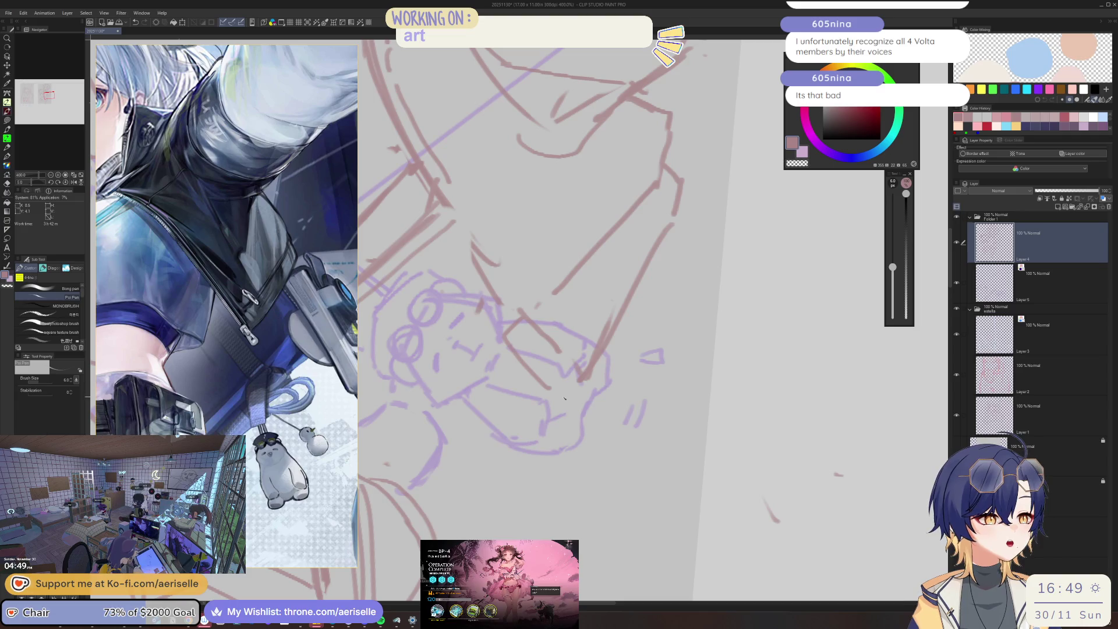
{"action": "left_click_drag", "start_coordinate": [539, 362], "coordinate": [581, 432]}
{"action": "key", "text": "ctrl+z"}
{"action": "left_click_drag", "start_coordinate": [537, 368], "coordinate": [542, 435]}
{"action": "mouse_move", "coordinate": [552, 350]}
{"action": "left_mouse_down"}
{"action": "mouse_move", "coordinate": [595, 446]}
{"action": "mouse_move", "coordinate": [546, 458]}
{"action": "mouse_move", "coordinate": [601, 440]}
{"action": "left_mouse_up"}
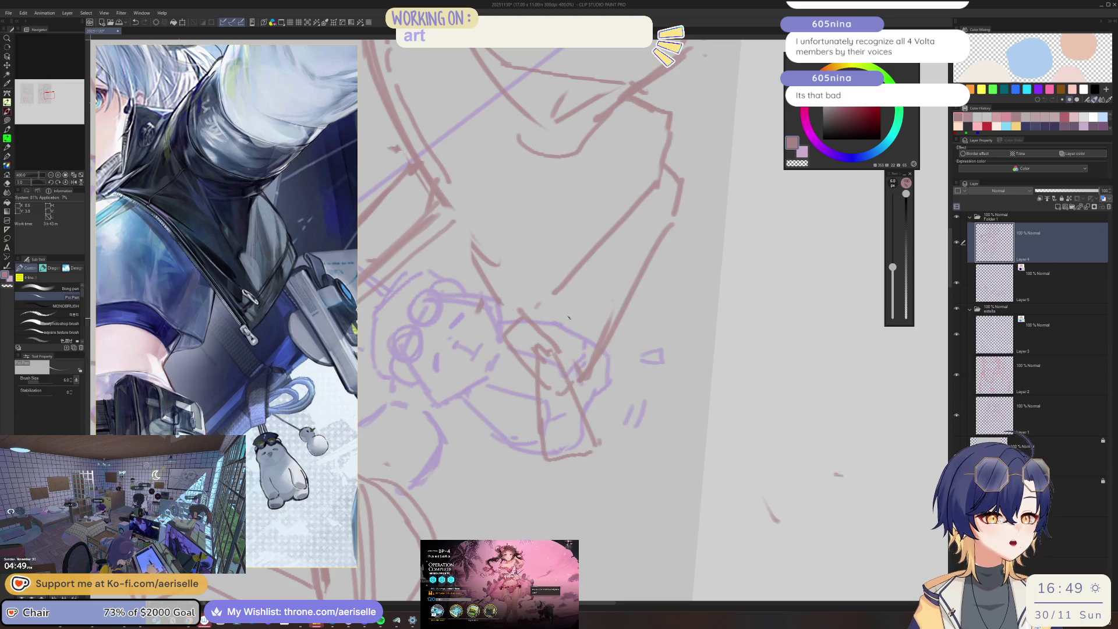
Zoom out, mirror the view, lasso the small sketch, then deselect it in place.
{"action": "key", "text": "ctrl+minus"}
{"action": "key", "text": "ctrl+minus"}
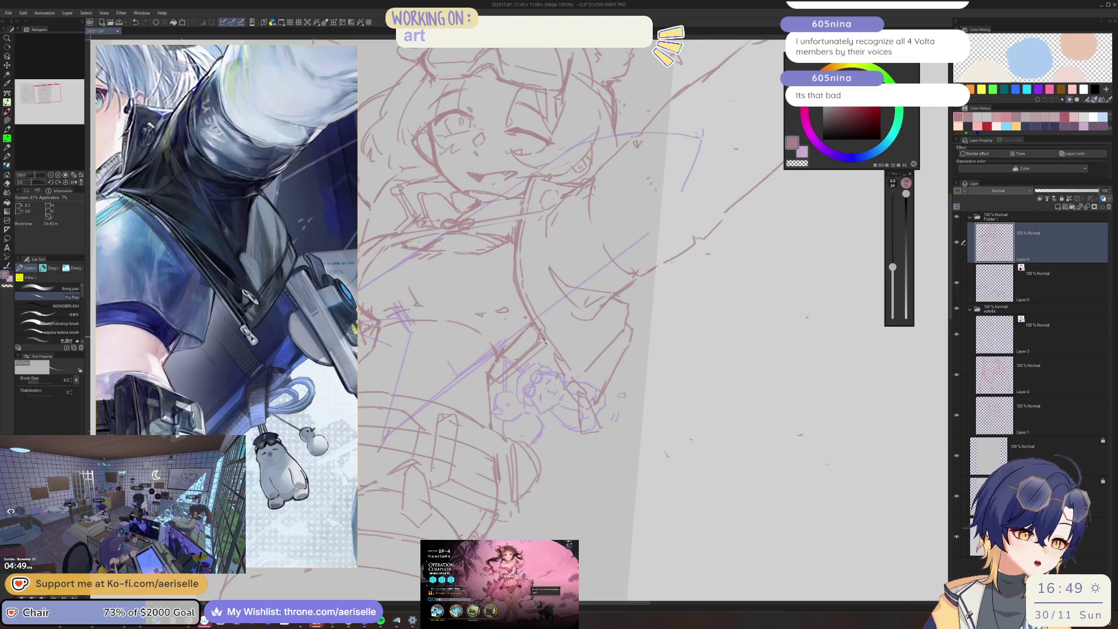
{"action": "key", "text": "h"}
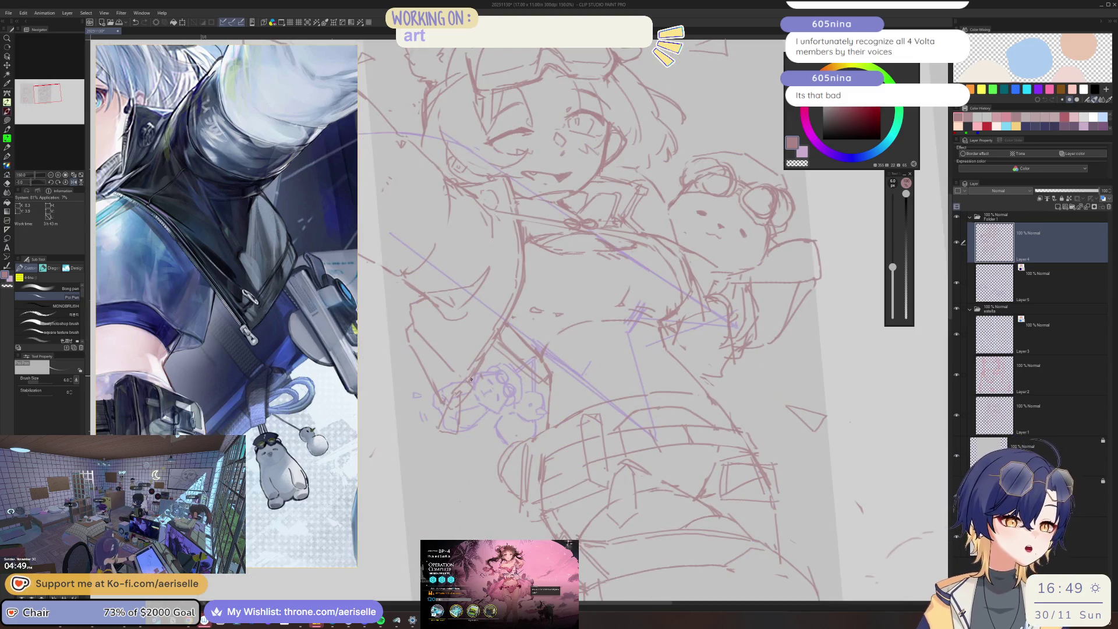
{"action": "key", "text": "m"}
{"action": "mouse_move", "coordinate": [447, 396]}
{"action": "left_mouse_down"}
{"action": "mouse_move", "coordinate": [433, 442]}
{"action": "mouse_move", "coordinate": [481, 388]}
{"action": "mouse_move", "coordinate": [463, 407]}
{"action": "left_mouse_up"}
{"action": "key", "text": "k"}
{"action": "key", "text": "ctrl+d"}
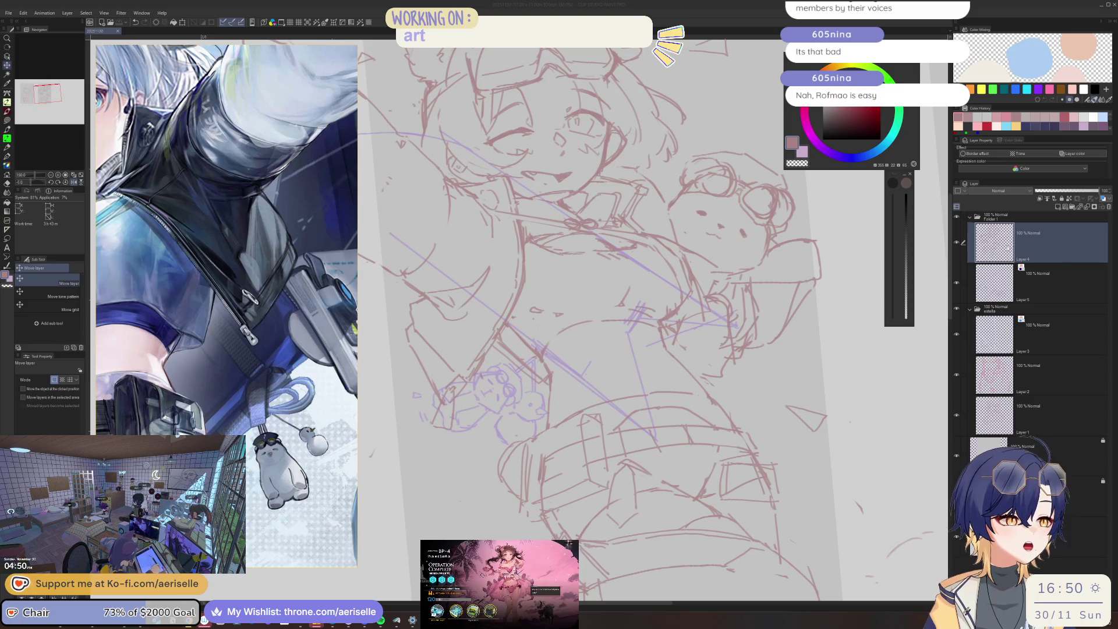
Reset the view to unmirrored and upright, then shift Layer 4's sketch strokes to a new position.
{"action": "key", "text": "h"}
{"action": "key", "text": "ctrl+minus"}
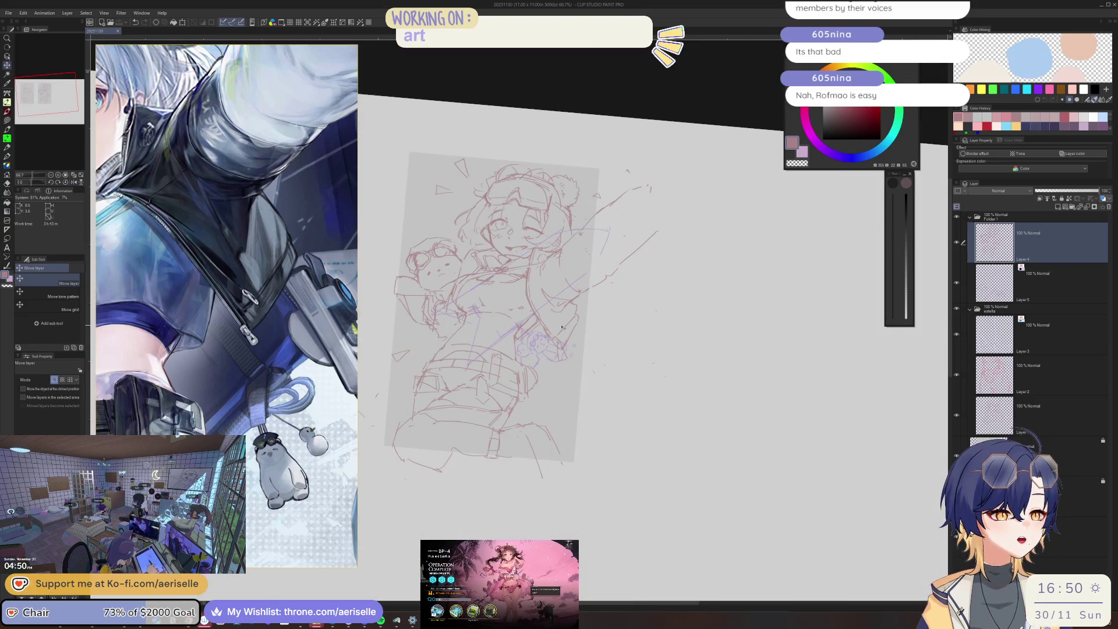
{"action": "key", "text": "ctrl+0"}
{"action": "scroll", "coordinate": [460, 441], "scroll_direction": "up", "scroll_amount": 3}
{"action": "scroll", "coordinate": [495, 396], "scroll_direction": "down", "scroll_amount": 4}
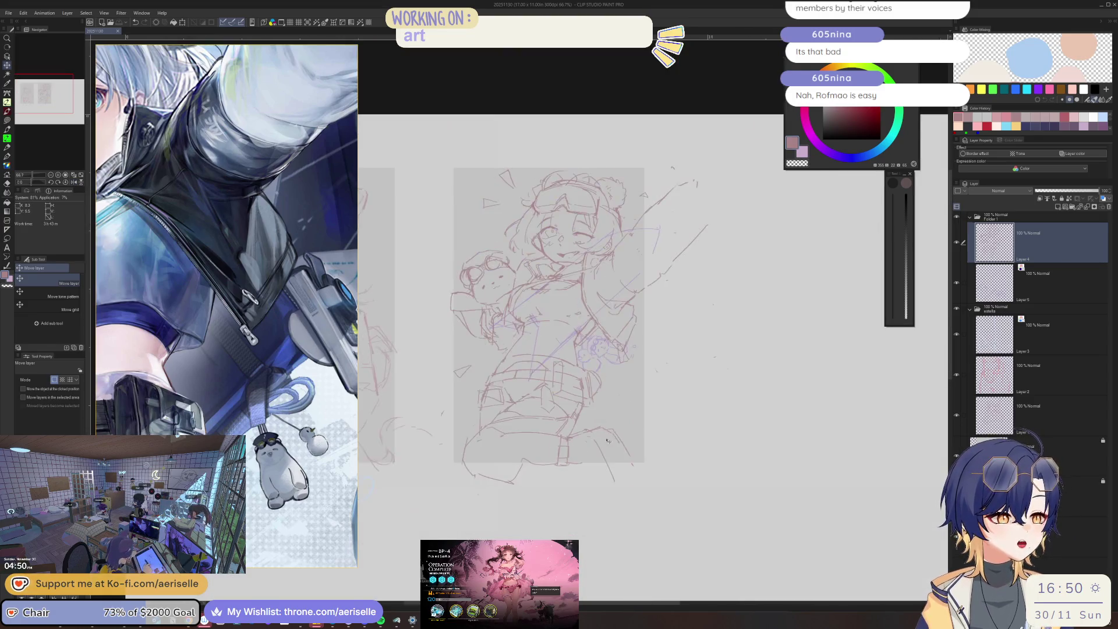
{"action": "scroll", "coordinate": [522, 360], "scroll_direction": "up", "scroll_amount": 1}
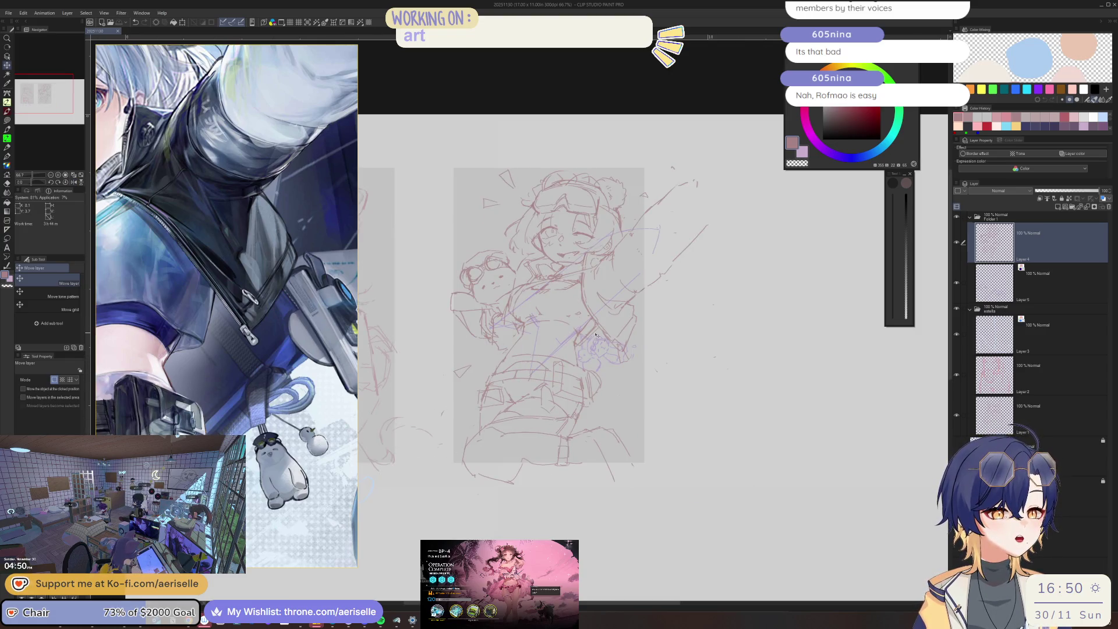
{"action": "scroll", "coordinate": [600, 340], "scroll_direction": "up", "scroll_amount": 2}
{"action": "scroll", "coordinate": [661, 349], "scroll_direction": "up", "scroll_amount": 2}
{"action": "left_click_drag", "start_coordinate": [661, 350], "coordinate": [573, 226]}
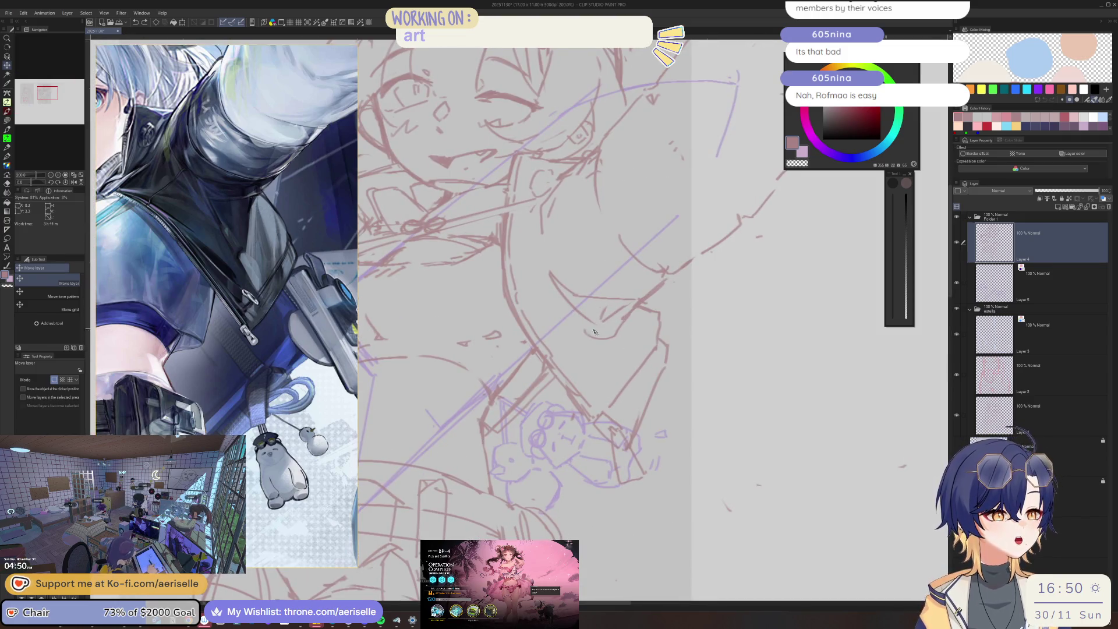
Rotate the canvas for drawing and pan the reference board to reveal more screenshots.
{"action": "key", "text": "minus"}
{"action": "key", "text": "minus"}
{"action": "key", "text": "p"}
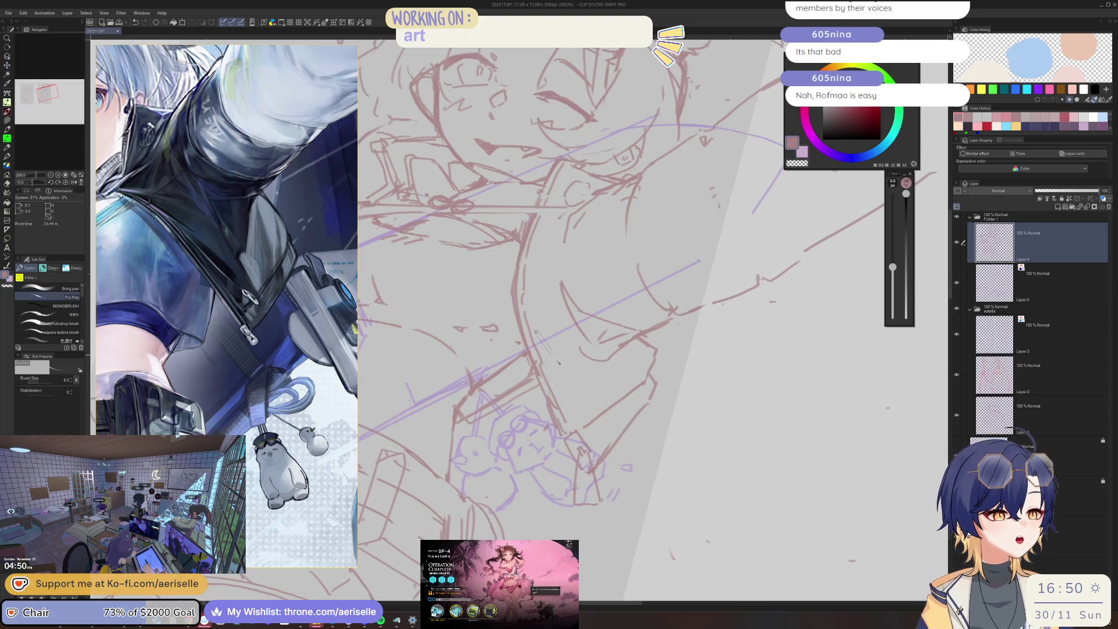
{"action": "scroll", "coordinate": [255, 288], "scroll_direction": "down", "scroll_amount": 5}
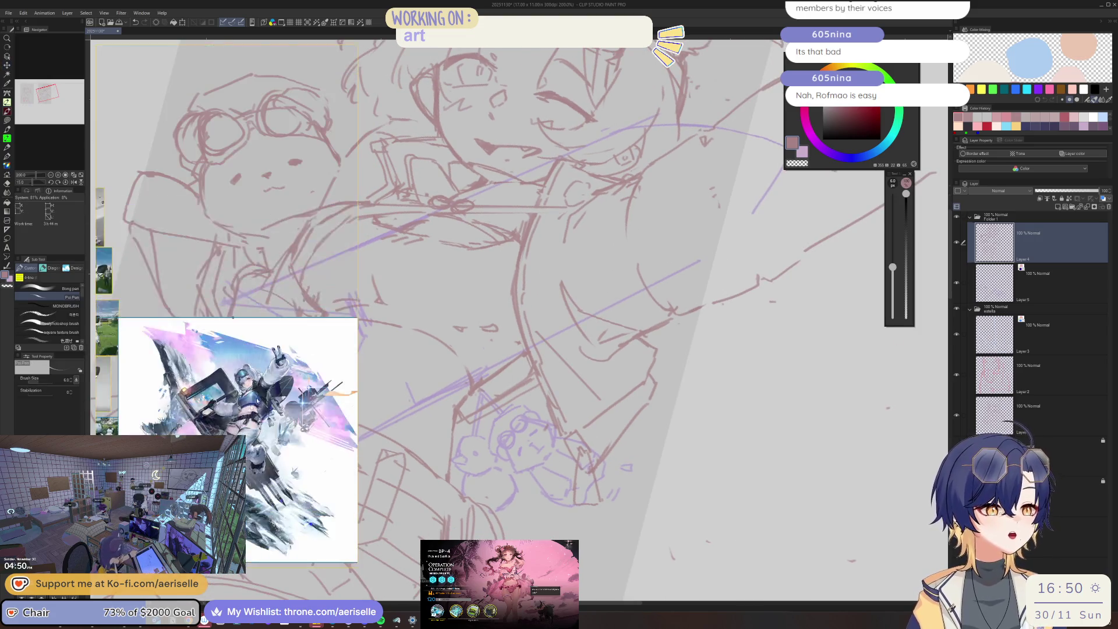
{"action": "left_click_drag", "start_coordinate": [255, 288], "coordinate": [241, 325]}
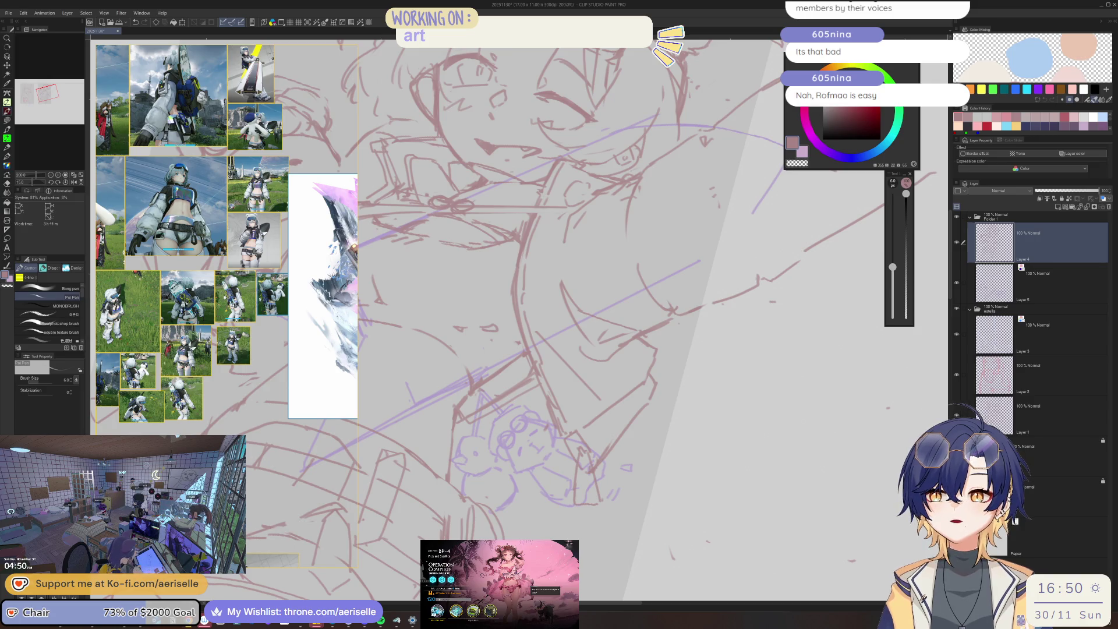
{"action": "left_click_drag", "start_coordinate": [154, 300], "coordinate": [266, 277]}
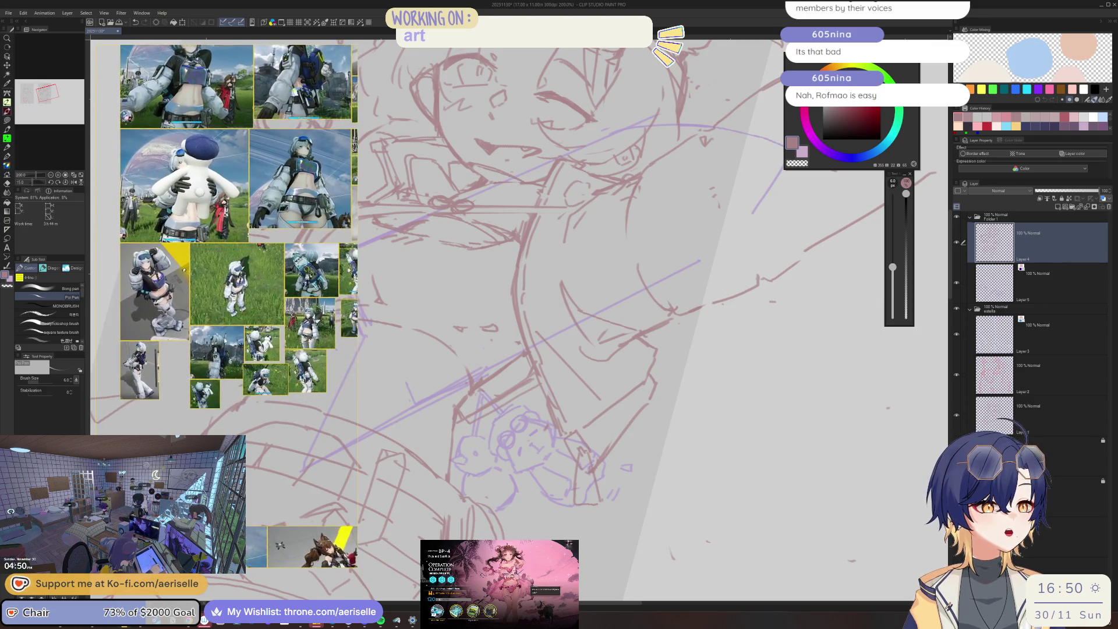
{"action": "scroll", "coordinate": [145, 428], "scroll_direction": "up", "scroll_amount": 10}
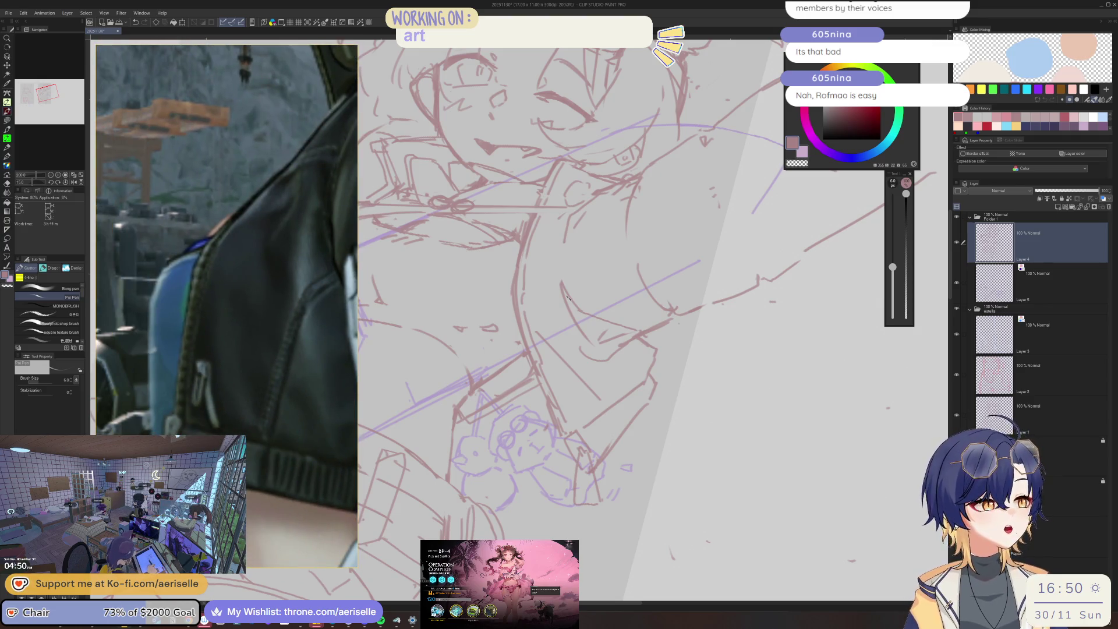
Draw the girl's eye as an oval with long lashes sweeping to the lower right.
{"action": "left_click_drag", "start_coordinate": [568, 297], "coordinate": [576, 388]}
{"action": "key", "text": "e"}
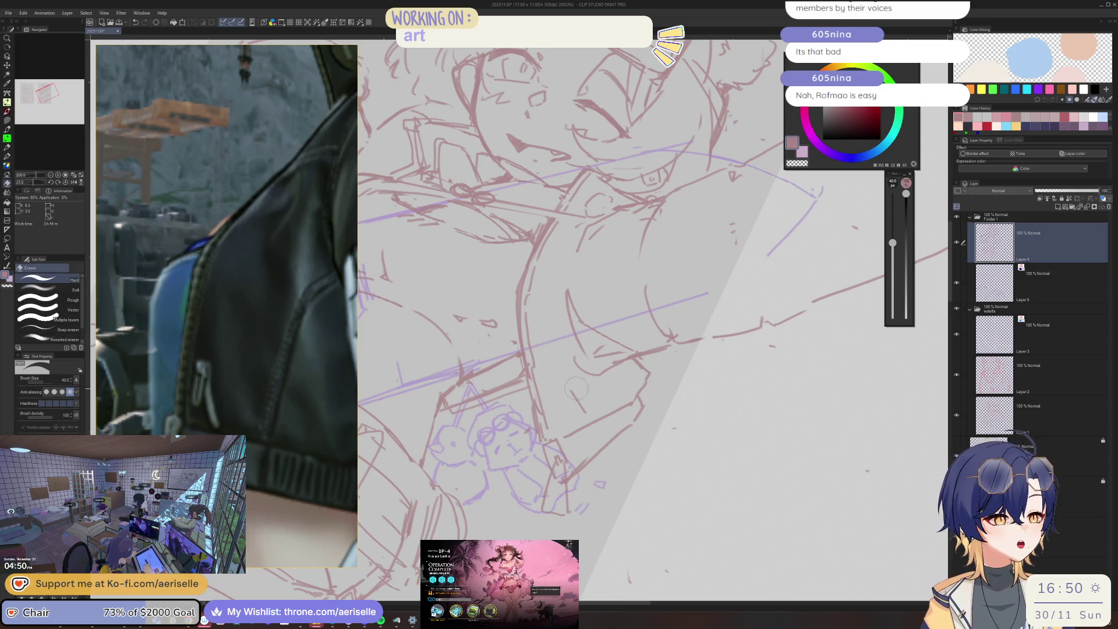
{"action": "scroll", "coordinate": [576, 388], "scroll_direction": "up", "scroll_amount": 4}
{"action": "key", "text": "p"}
{"action": "mouse_move", "coordinate": [516, 374]}
{"action": "left_mouse_down"}
{"action": "mouse_move", "coordinate": [536, 463]}
{"action": "mouse_move", "coordinate": [541, 386]}
{"action": "mouse_move", "coordinate": [580, 472]}
{"action": "mouse_move", "coordinate": [574, 485]}
{"action": "left_mouse_up"}
{"action": "mouse_move", "coordinate": [529, 403]}
{"action": "left_mouse_down"}
{"action": "mouse_move", "coordinate": [544, 434]}
{"action": "mouse_move", "coordinate": [539, 480]}
{"action": "left_mouse_up"}
{"action": "left_click_drag", "start_coordinate": [529, 401], "coordinate": [552, 475]}
{"action": "left_click_drag", "start_coordinate": [564, 414], "coordinate": [643, 496]}
{"action": "left_click_drag", "start_coordinate": [574, 444], "coordinate": [635, 498]}
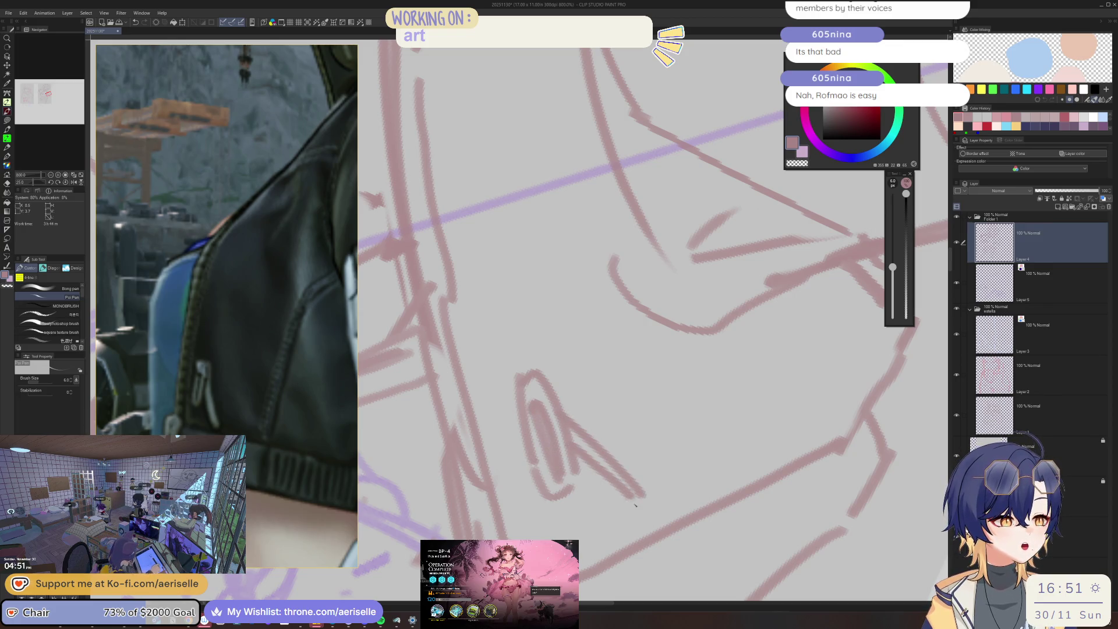
{"action": "scroll", "coordinate": [635, 504], "scroll_direction": "down", "scroll_amount": 10}
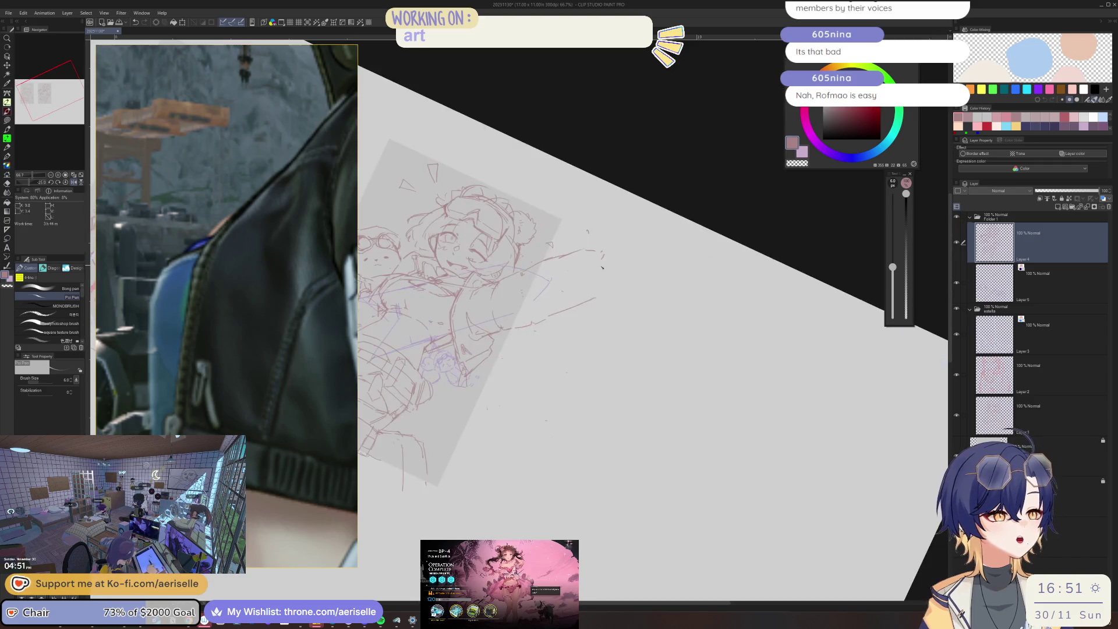
Erase stray marks near the eye, check the mirrored face, and save the file.
{"action": "key", "text": "ctrl+asciicircum"}
{"action": "scroll", "coordinate": [534, 319], "scroll_direction": "up", "scroll_amount": 6}
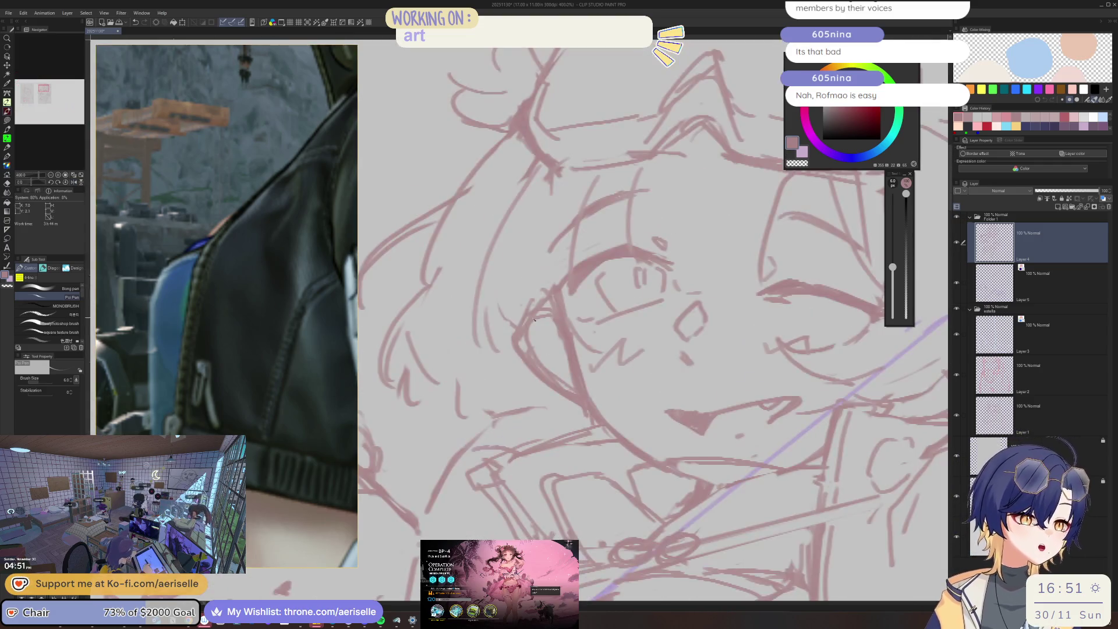
{"action": "key", "text": "e"}
{"action": "mouse_move", "coordinate": [544, 315]}
{"action": "left_mouse_down"}
{"action": "mouse_move", "coordinate": [530, 332]}
{"action": "mouse_move", "coordinate": [550, 368]}
{"action": "mouse_move", "coordinate": [516, 344]}
{"action": "mouse_move", "coordinate": [527, 366]}
{"action": "mouse_move", "coordinate": [524, 357]}
{"action": "left_mouse_up"}
{"action": "key", "text": "p"}
{"action": "scroll", "coordinate": [564, 232], "scroll_direction": "down", "scroll_amount": 3}
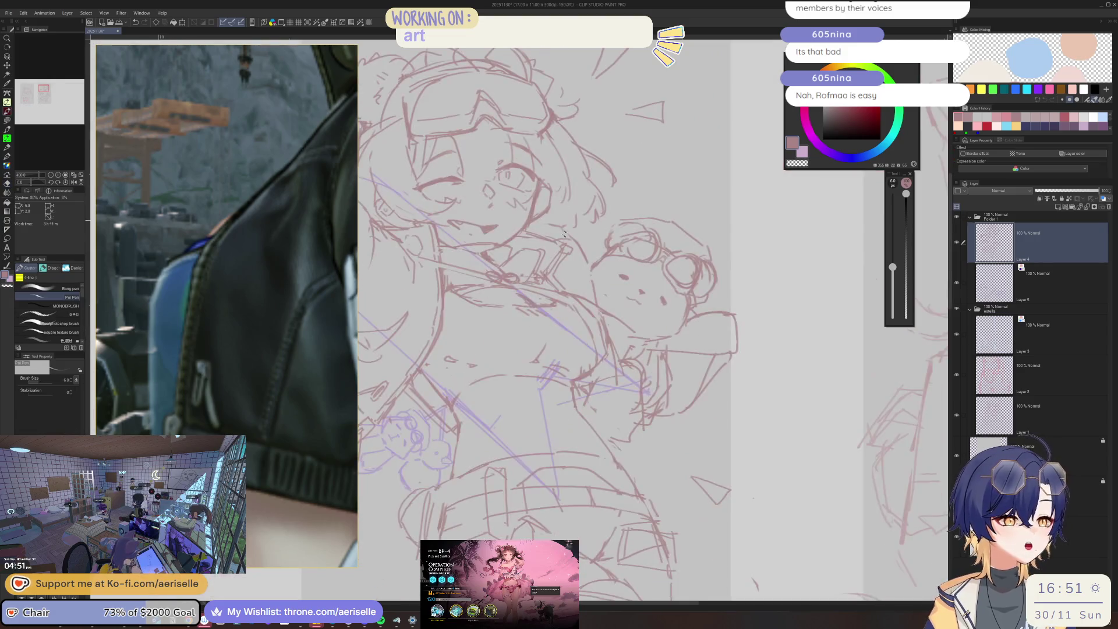
{"action": "key", "text": "h"}
{"action": "scroll", "coordinate": [565, 232], "scroll_direction": "down", "scroll_amount": 3}
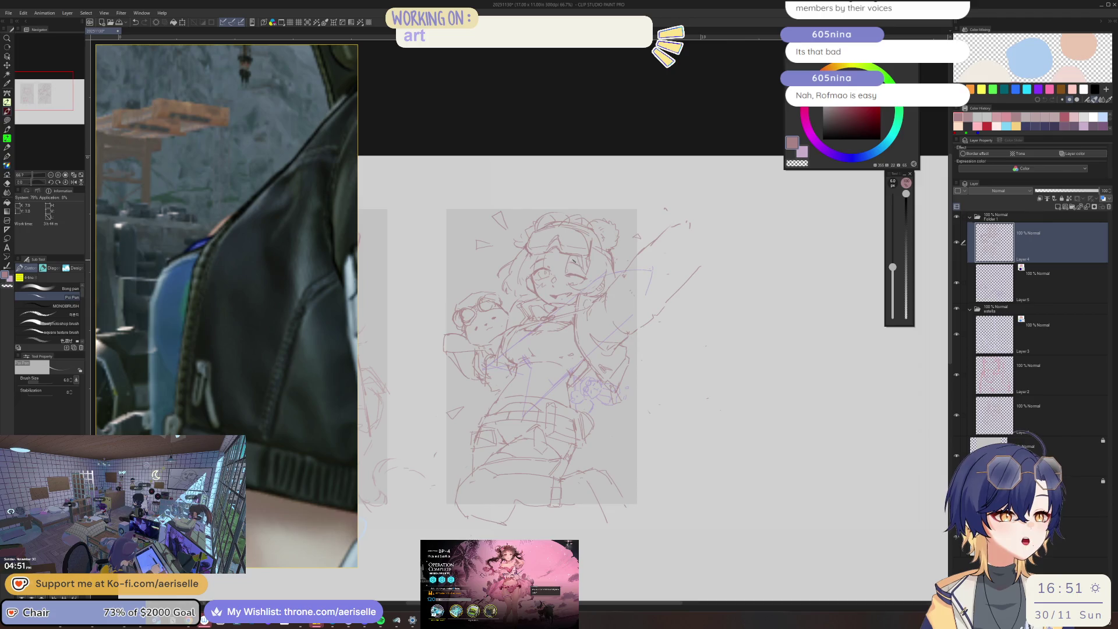
{"action": "key", "text": "ctrl+s"}
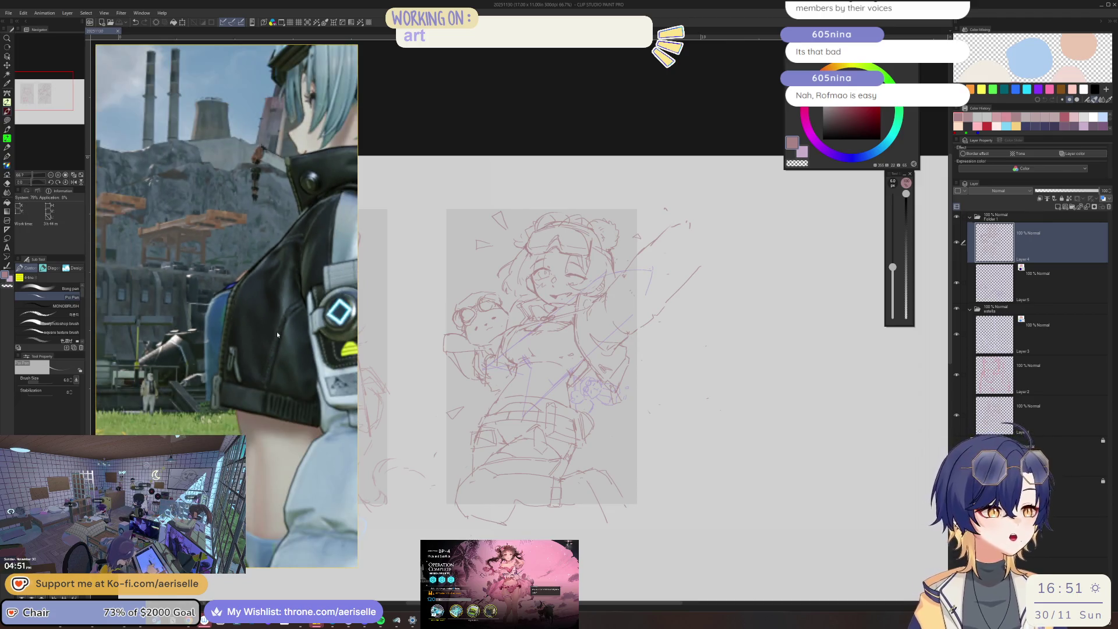
Clean up stray strokes on the face and redraw small strokes, alternating eraser and pen.
{"action": "scroll", "coordinate": [578, 256], "scroll_direction": "up", "scroll_amount": 6}
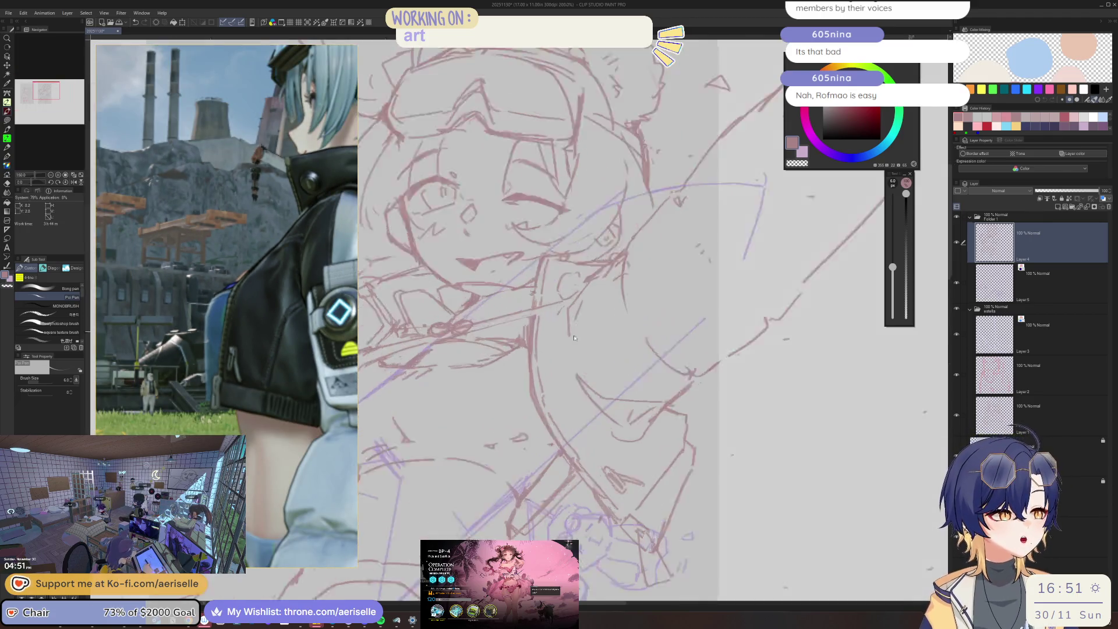
{"action": "key", "text": "e"}
{"action": "left_click_drag", "start_coordinate": [578, 256], "coordinate": [568, 341]}
{"action": "key", "text": "p"}
{"action": "mouse_move", "coordinate": [641, 197]}
{"action": "left_mouse_down"}
{"action": "mouse_move", "coordinate": [572, 285]}
{"action": "mouse_move", "coordinate": [579, 428]}
{"action": "mouse_move", "coordinate": [569, 334]}
{"action": "left_mouse_up"}
{"action": "scroll", "coordinate": [640, 328], "scroll_direction": "down", "scroll_amount": 3}
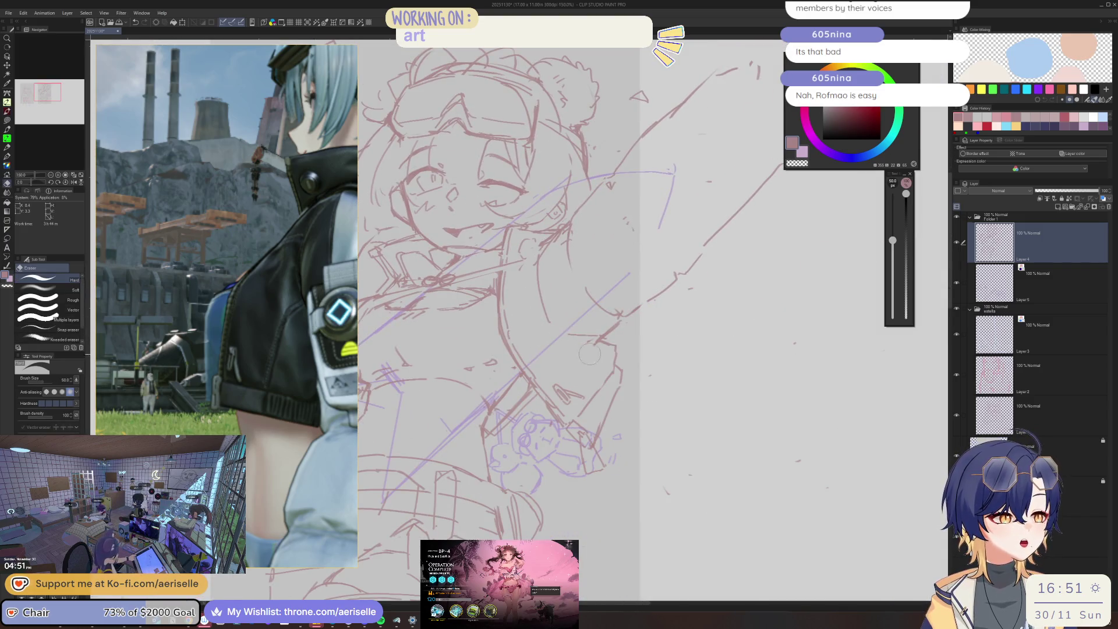
{"action": "key", "text": "e"}
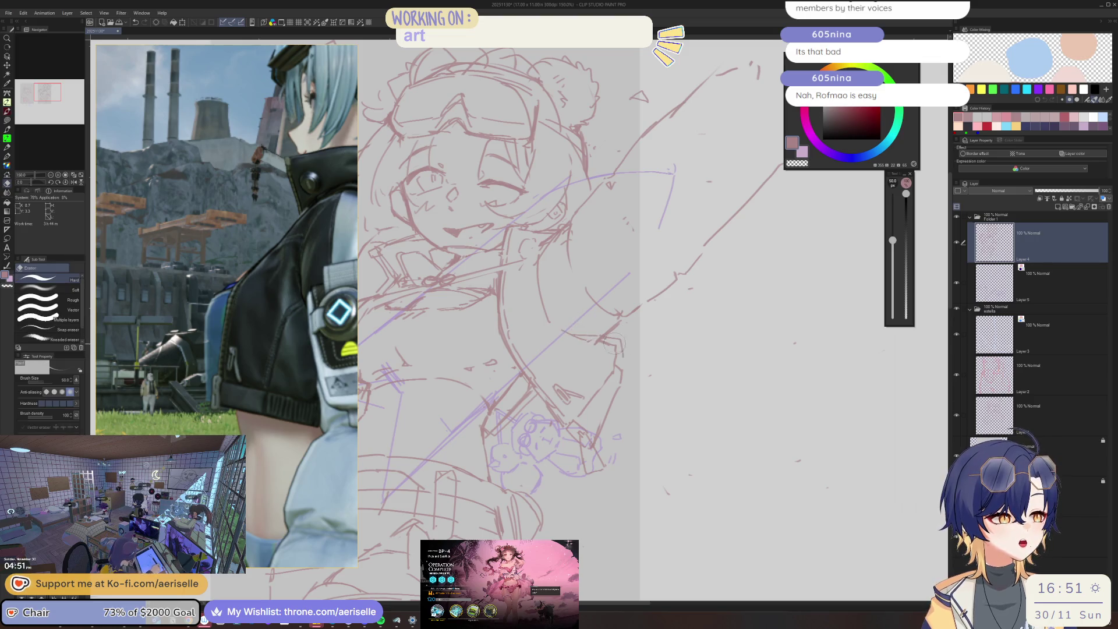
{"action": "key", "text": "p"}
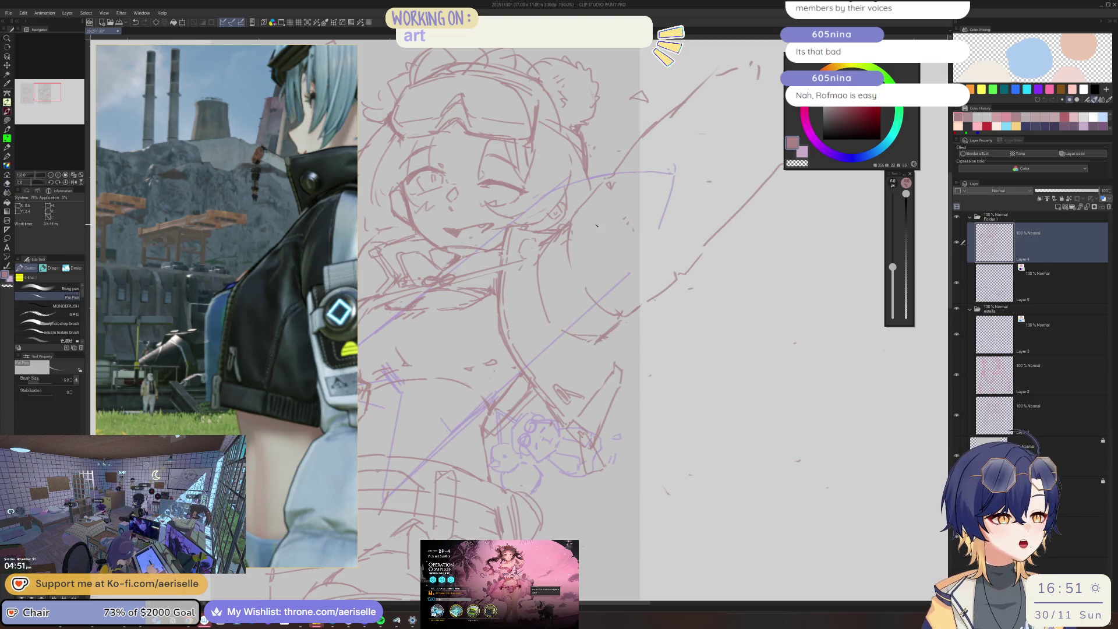
{"action": "mouse_move", "coordinate": [610, 342]}
{"action": "left_mouse_down"}
{"action": "mouse_move", "coordinate": [623, 331]}
{"action": "mouse_move", "coordinate": [625, 371]}
{"action": "mouse_move", "coordinate": [615, 372]}
{"action": "left_mouse_up"}
{"action": "key", "text": "e"}
{"action": "key", "text": "p"}
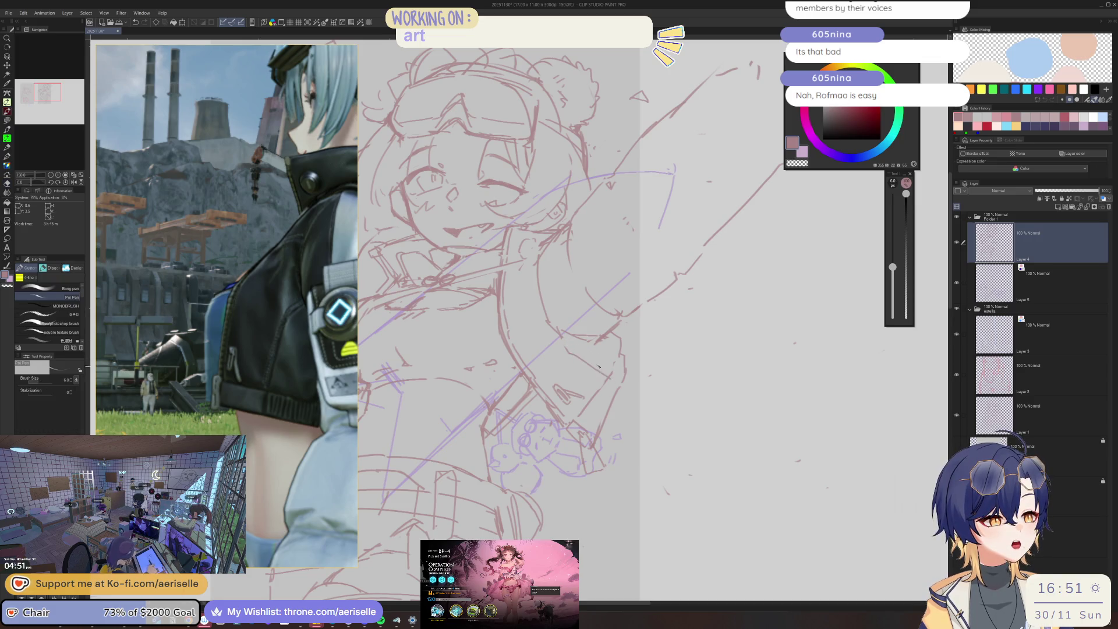
{"action": "key", "text": "e"}
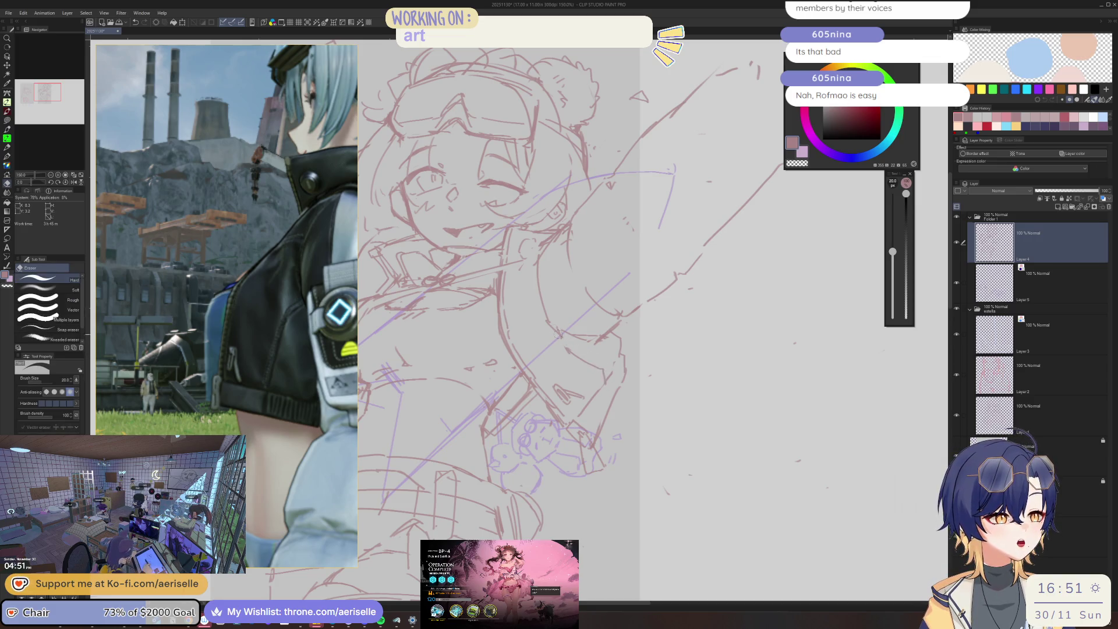
{"action": "key", "text": "p"}
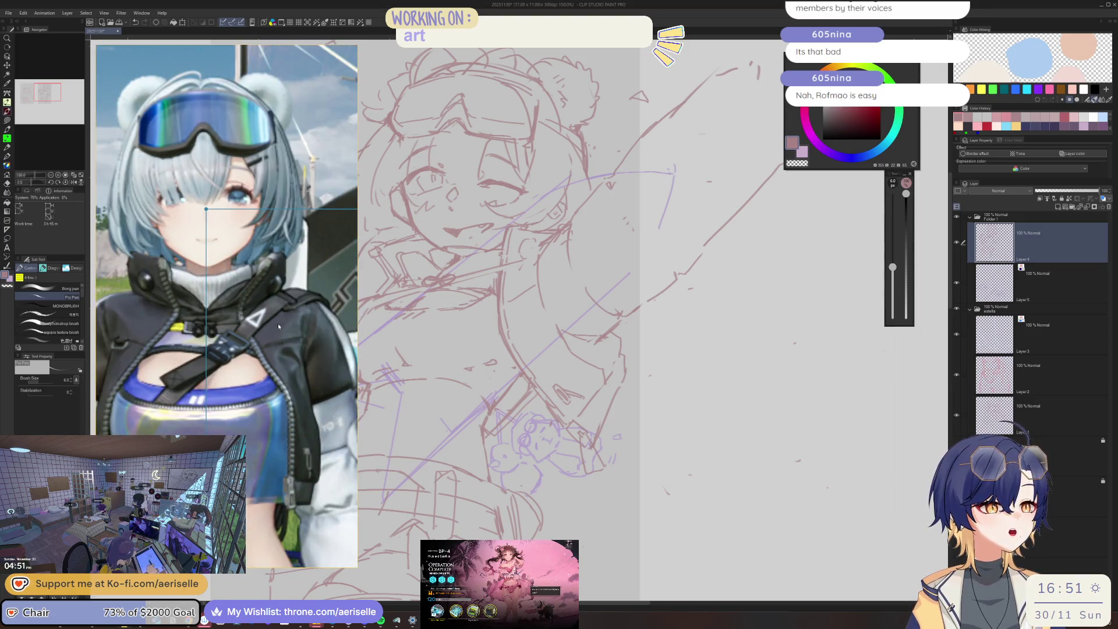
Straighten the canvas view, then switch to Arknights and close the BP-4 operation details.
{"action": "key", "text": "minus"}
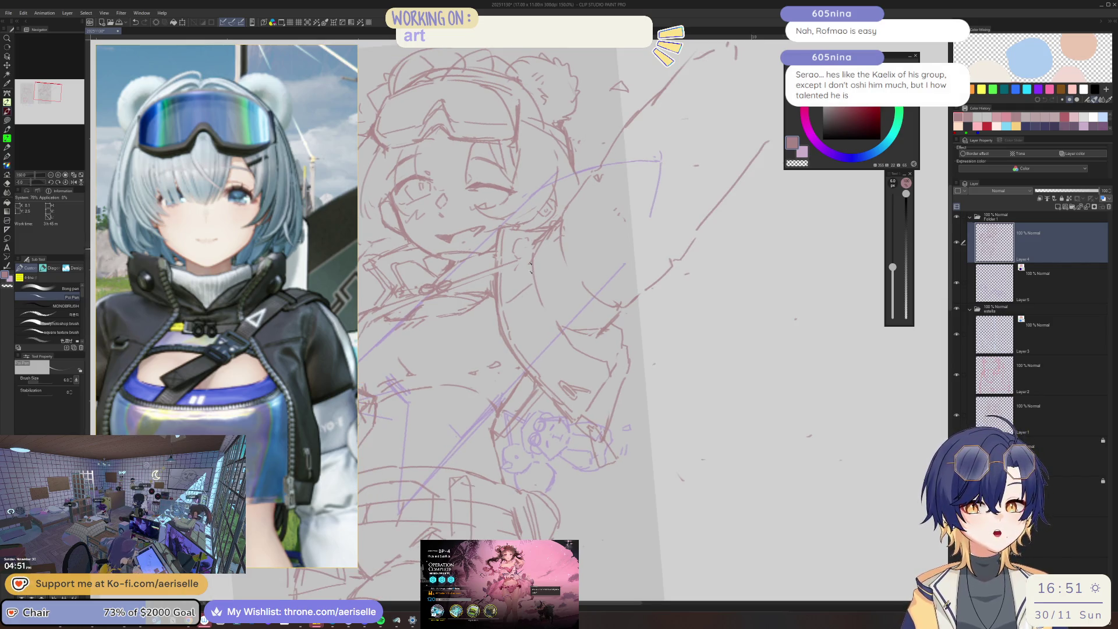
{"action": "scroll", "coordinate": [515, 292], "scroll_direction": "down", "scroll_amount": 4}
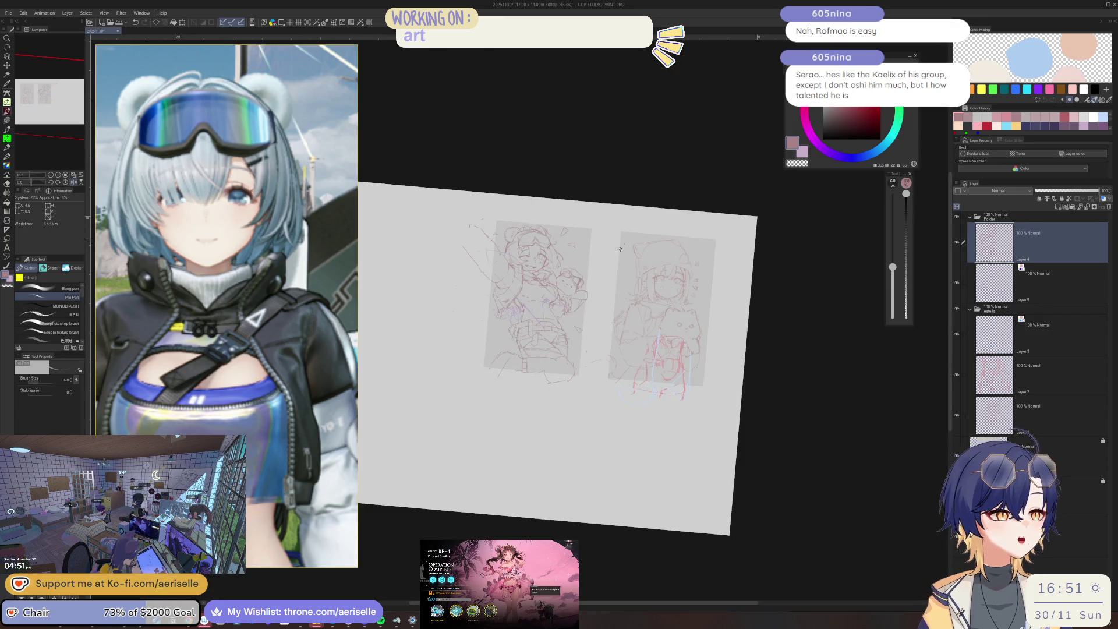
{"action": "key", "text": "ctrl+at"}
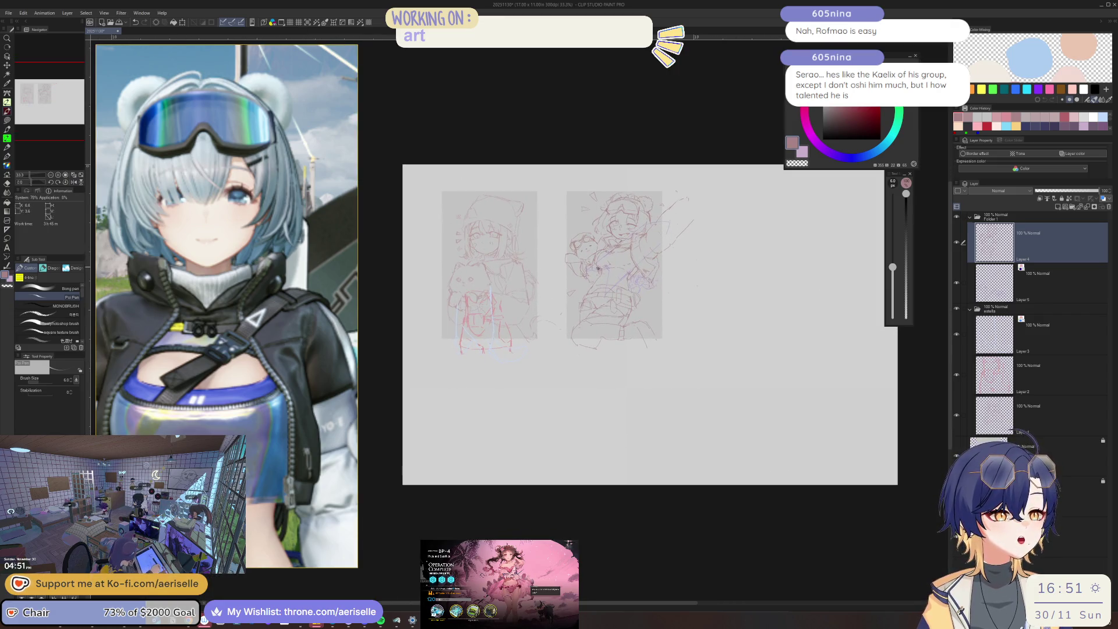
{"action": "scroll", "coordinate": [628, 254], "scroll_direction": "up", "scroll_amount": 3}
{"action": "scroll", "coordinate": [629, 254], "scroll_direction": "down", "scroll_amount": 2}
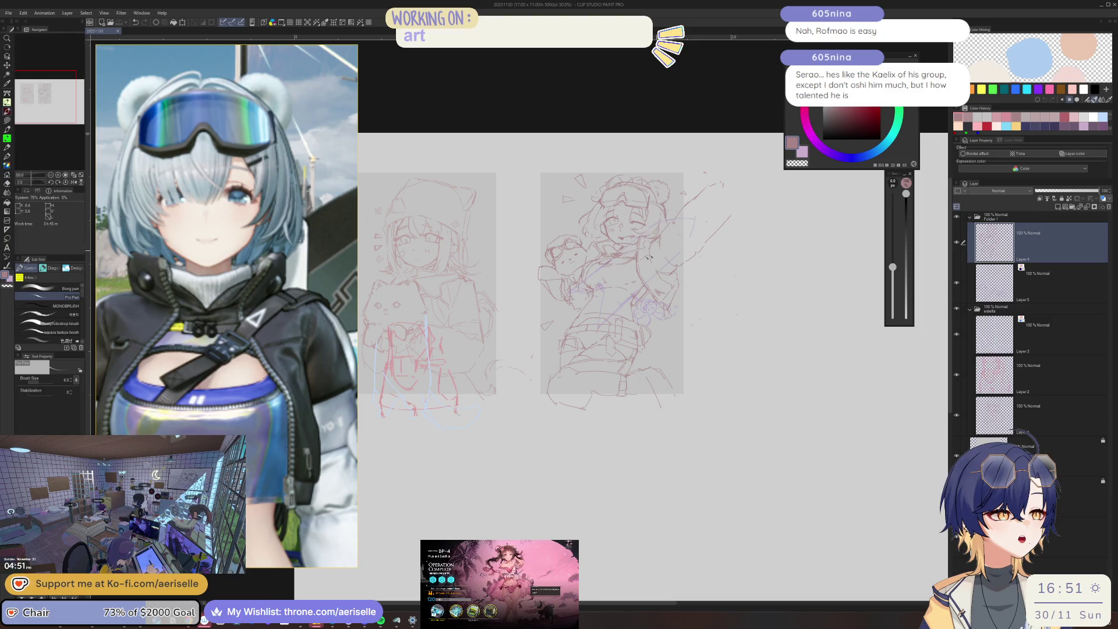
{"action": "scroll", "coordinate": [629, 255], "scroll_direction": "up", "scroll_amount": 1}
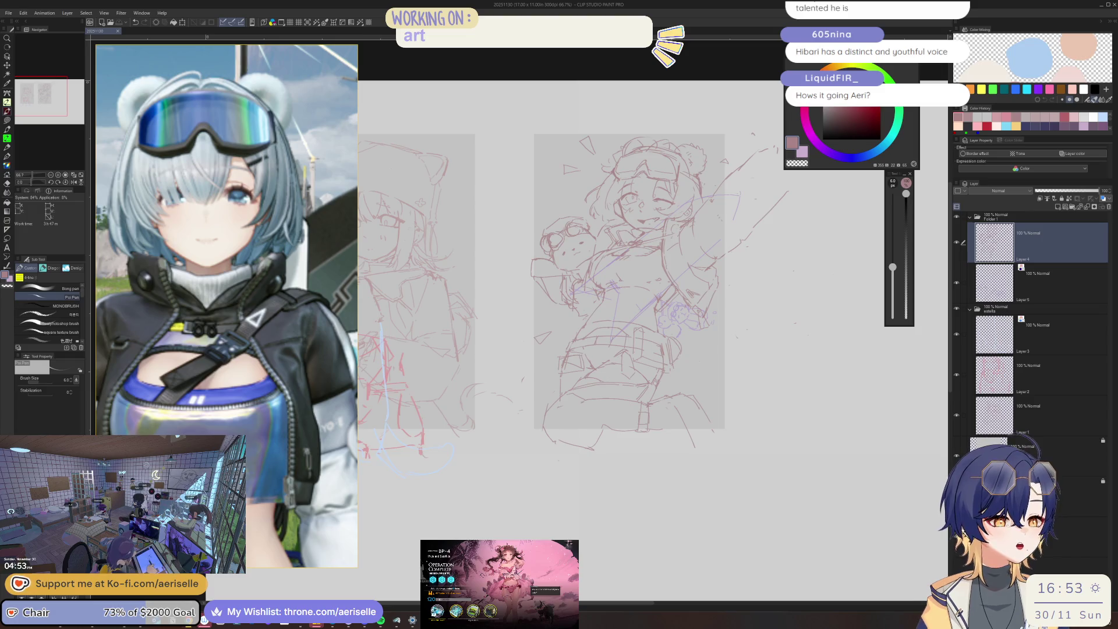
{"action": "key", "text": "alt+Tab"}
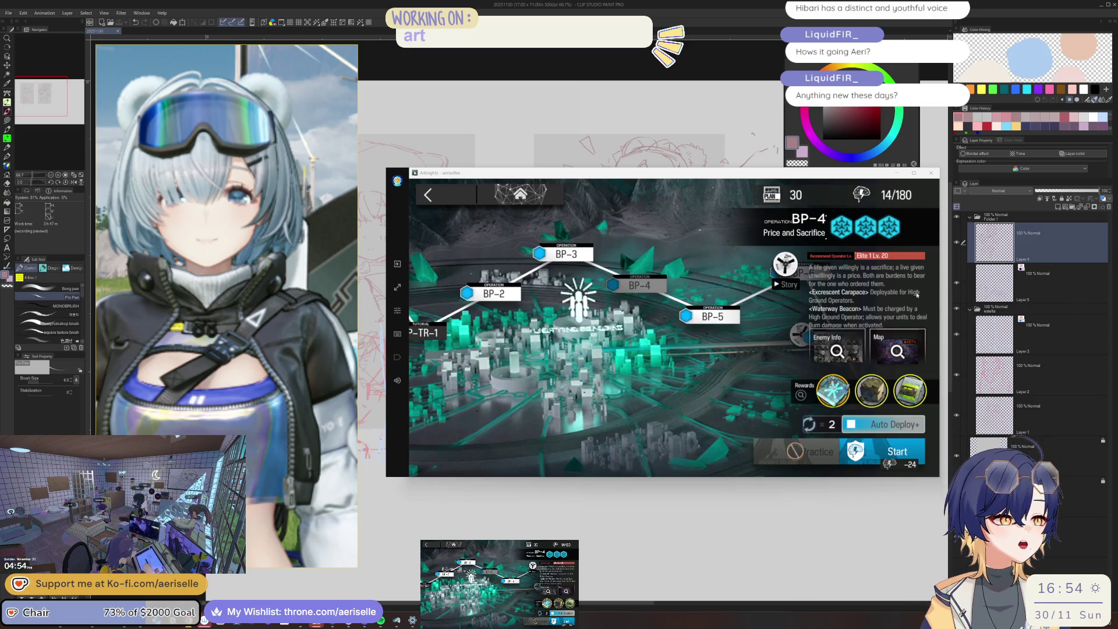
{"action": "left_click", "coordinate": [447, 189]}
Collect all completed event mission rewards and return to the home screen.
{"action": "left_click", "coordinate": [445, 190]}
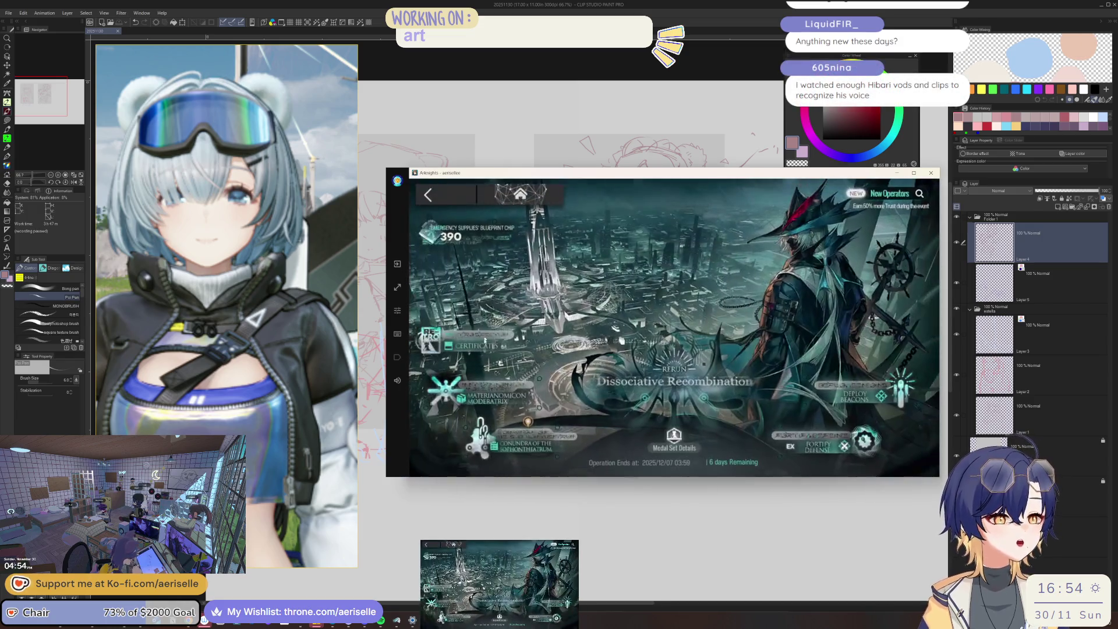
{"action": "left_click", "coordinate": [822, 249]}
{"action": "left_click", "coordinate": [815, 249]}
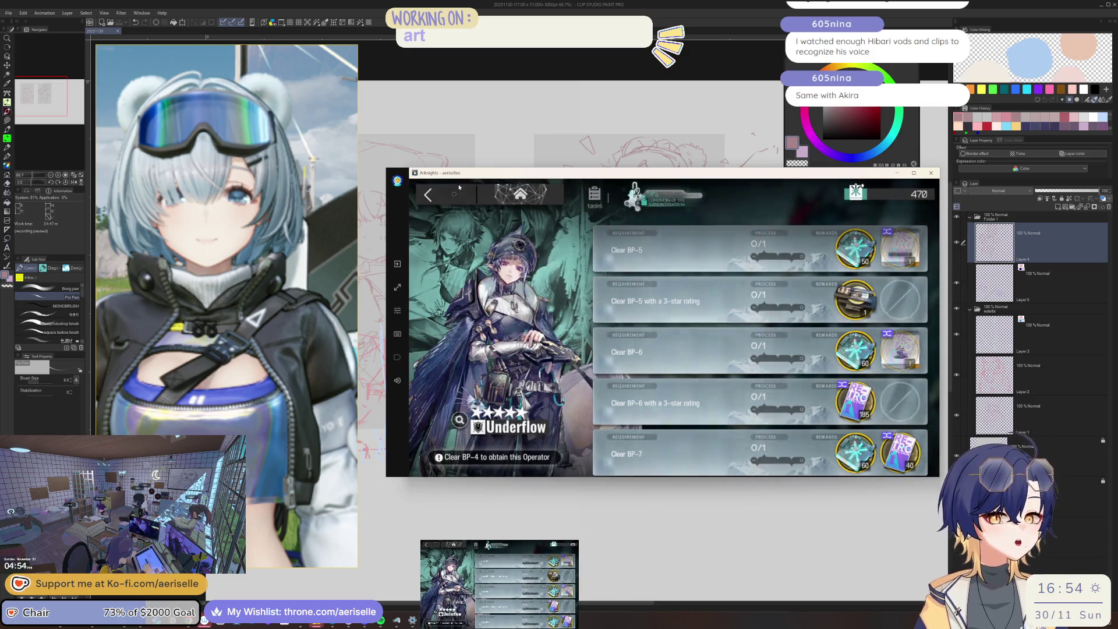
{"action": "left_click", "coordinate": [444, 198]}
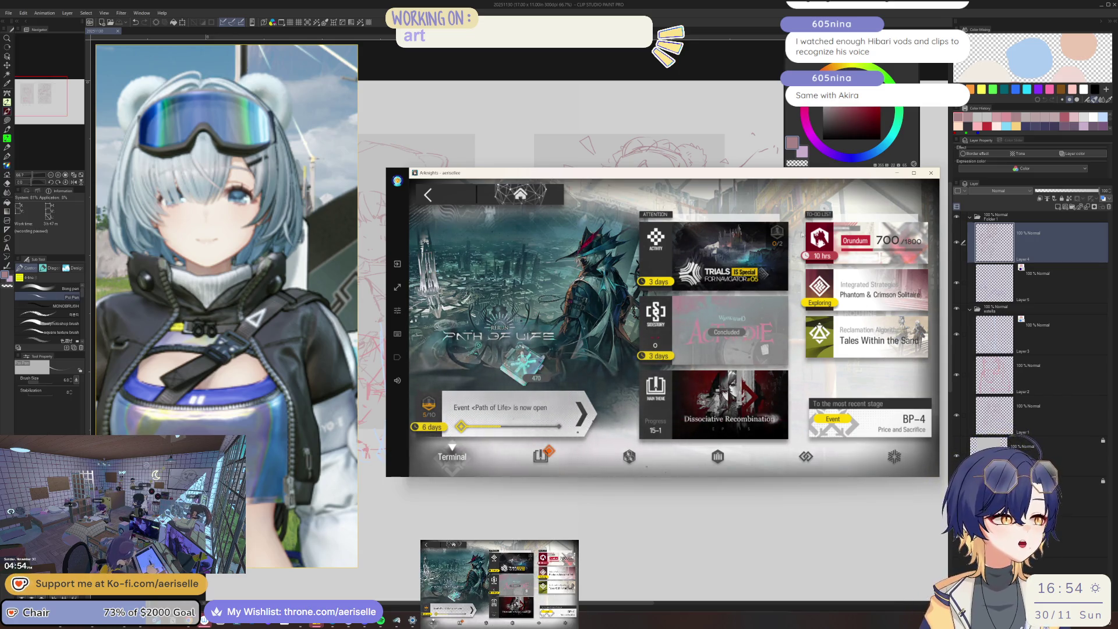
{"action": "left_click", "coordinate": [729, 404]}
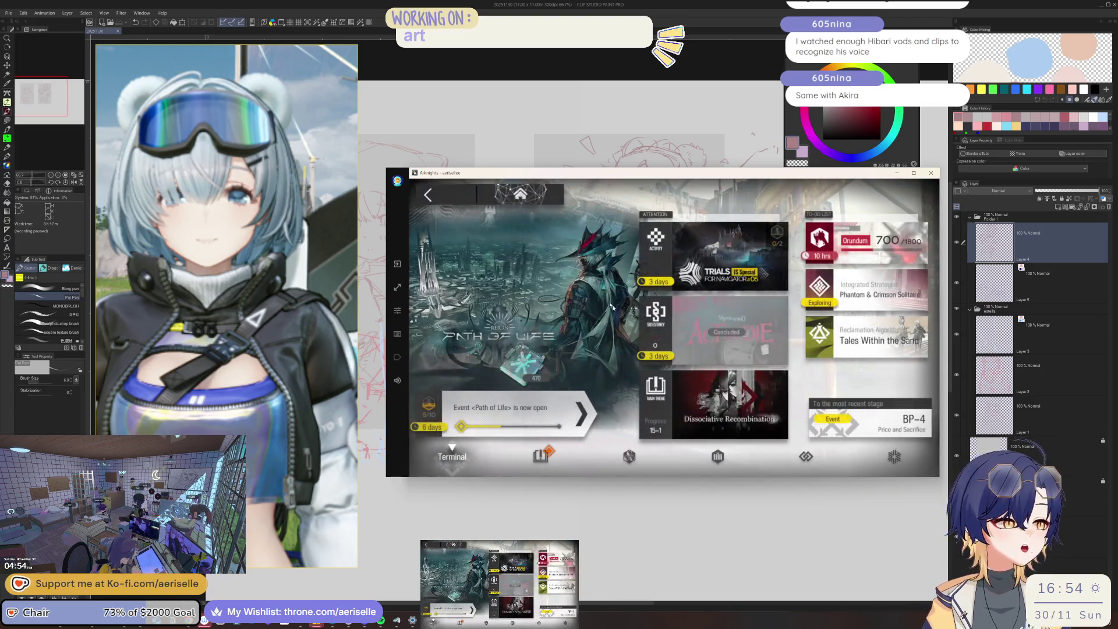
{"action": "left_click", "coordinate": [452, 196]}
Collect all completed daily mission rewards and go back home.
{"action": "left_click", "coordinate": [758, 422]}
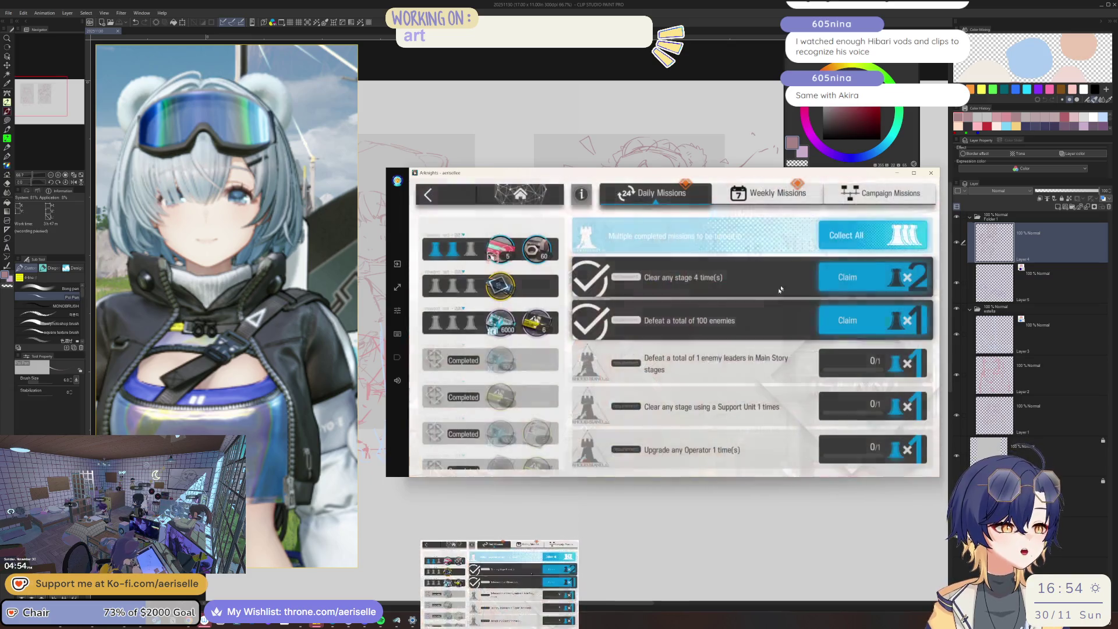
{"action": "left_click", "coordinate": [831, 228]}
{"action": "left_click", "coordinate": [831, 229]}
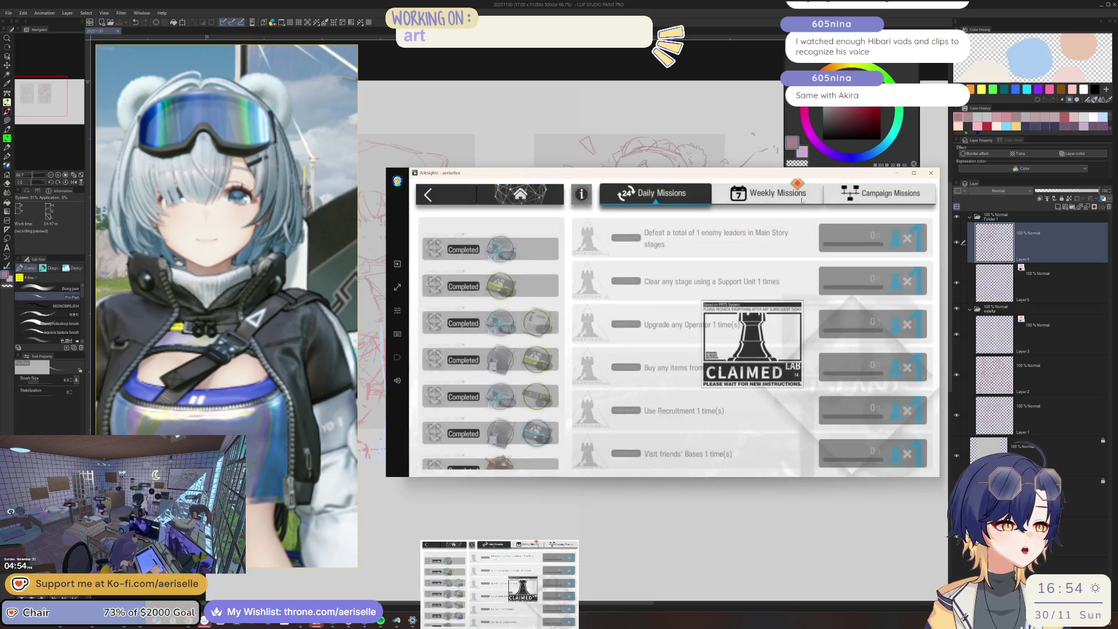
{"action": "left_click", "coordinate": [814, 238]}
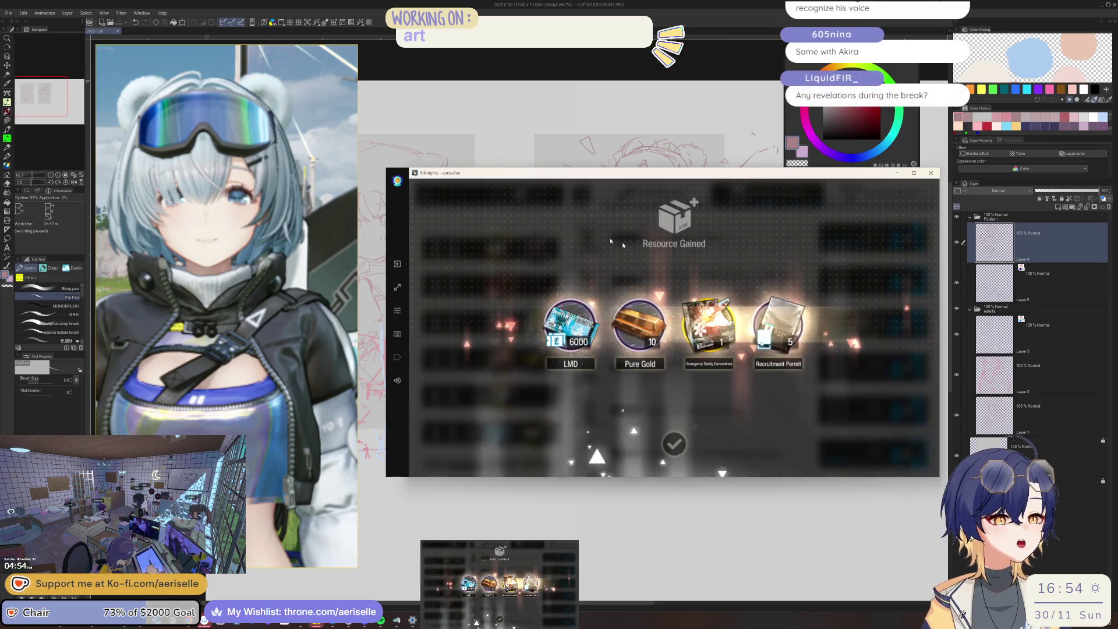
{"action": "left_click", "coordinate": [813, 239]}
{"action": "left_click", "coordinate": [453, 197]}
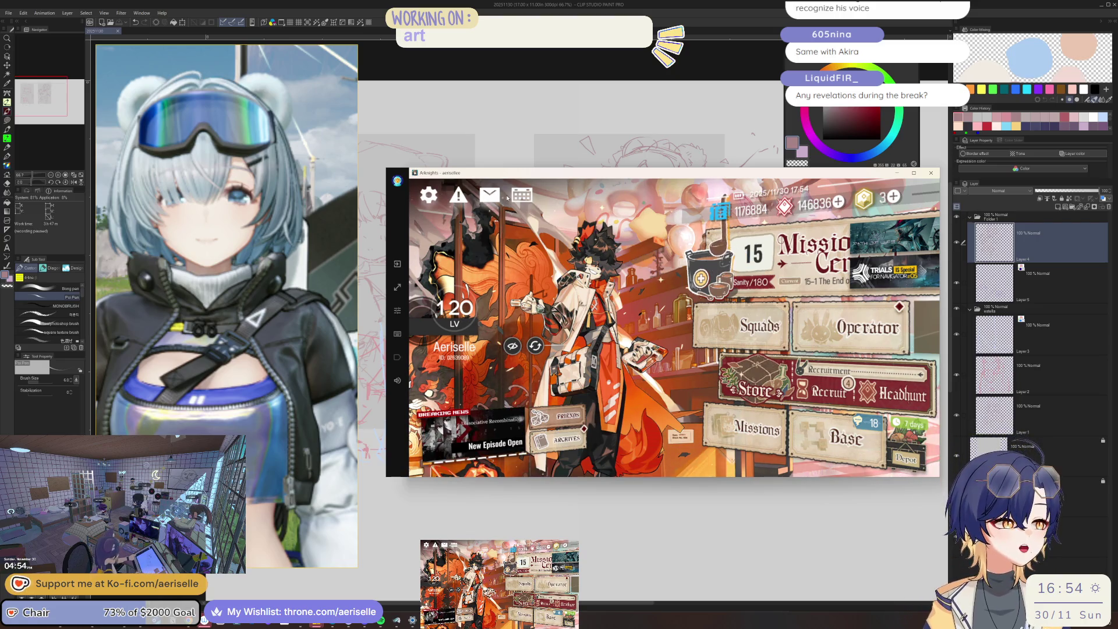
Glance at the terminal screen, then enter the base overview.
{"action": "left_click", "coordinate": [802, 287]}
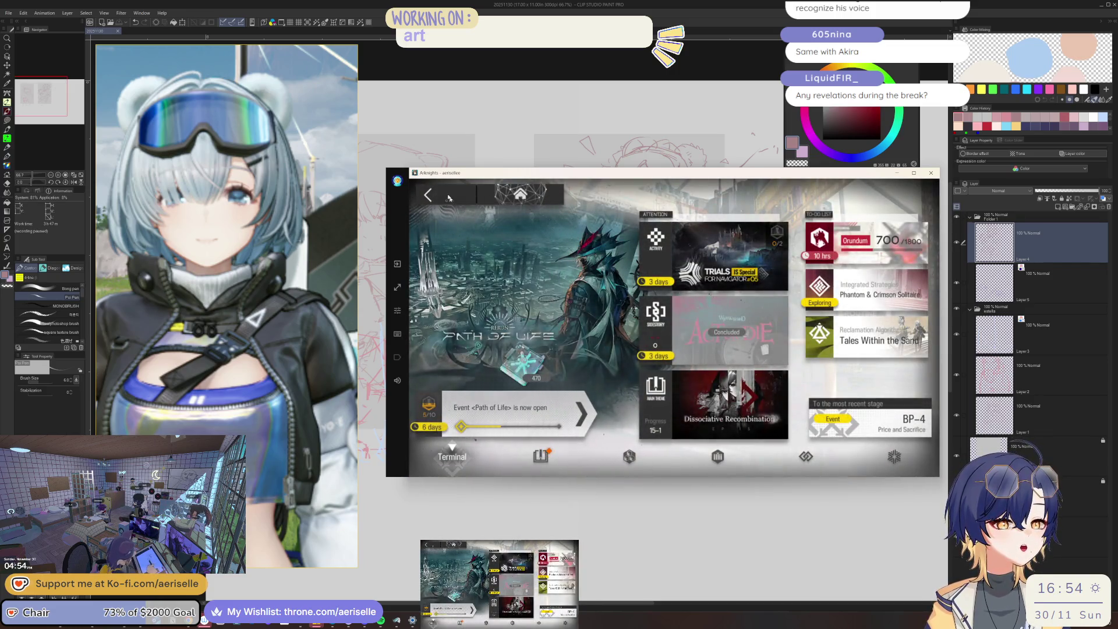
{"action": "left_click", "coordinate": [472, 194]}
{"action": "left_click", "coordinate": [841, 441]}
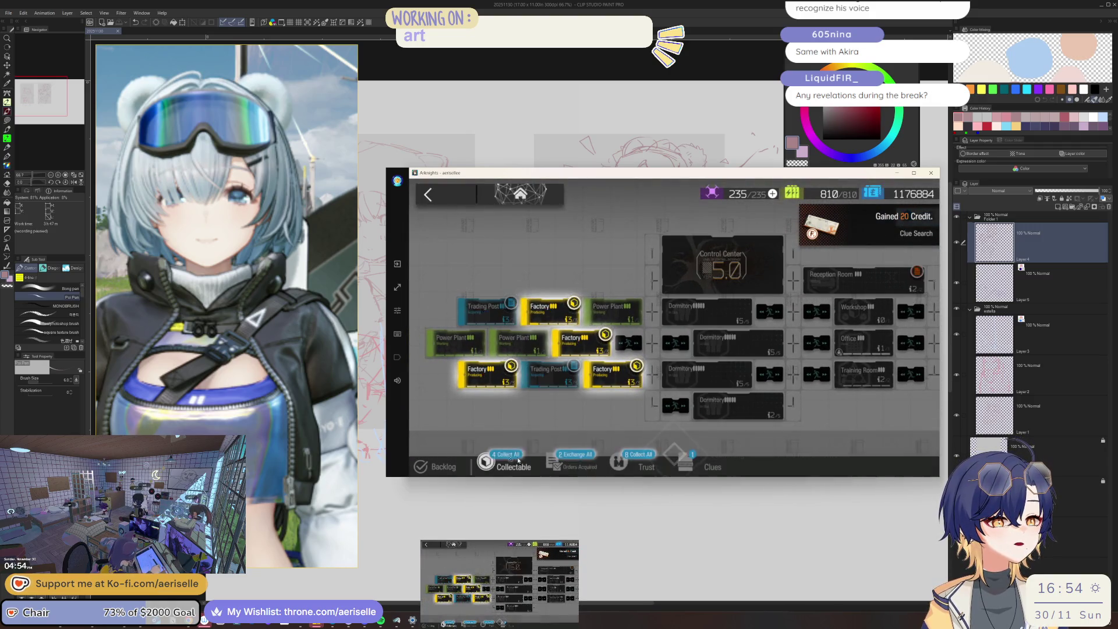
Collect all base production, fulfil all trade orders and collect the assistants' trust.
{"action": "left_click", "coordinate": [518, 459]}
{"action": "left_click", "coordinate": [519, 460]}
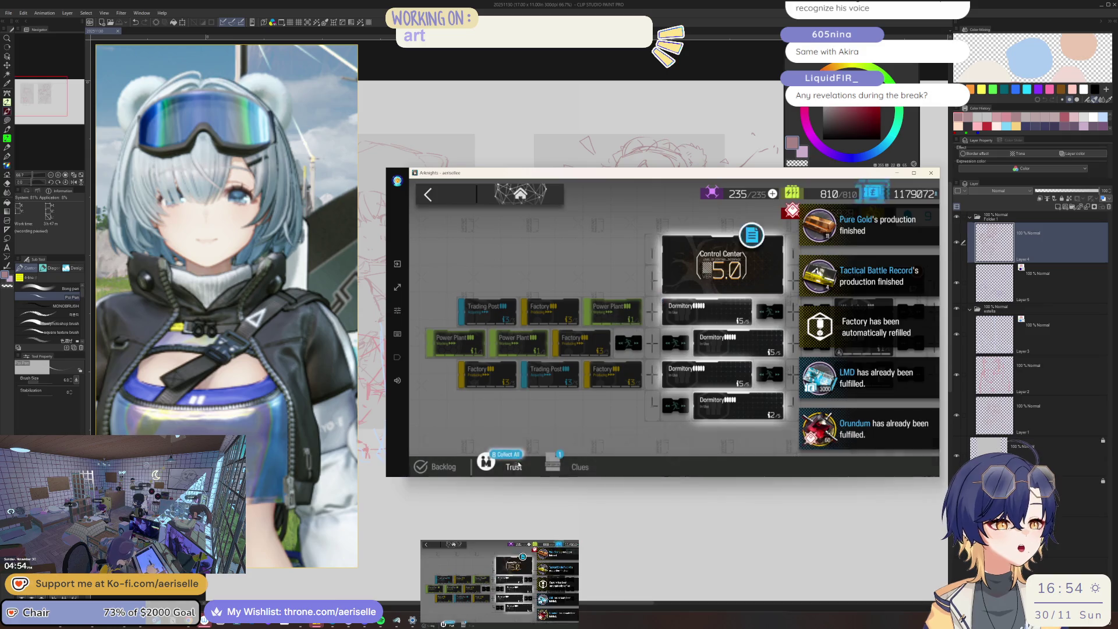
{"action": "left_click", "coordinate": [518, 464]}
In Reception Room 1F02, receive the new clue, place clues in slots 7 and 4, and claim the daily clue.
{"action": "left_click", "coordinate": [552, 463]}
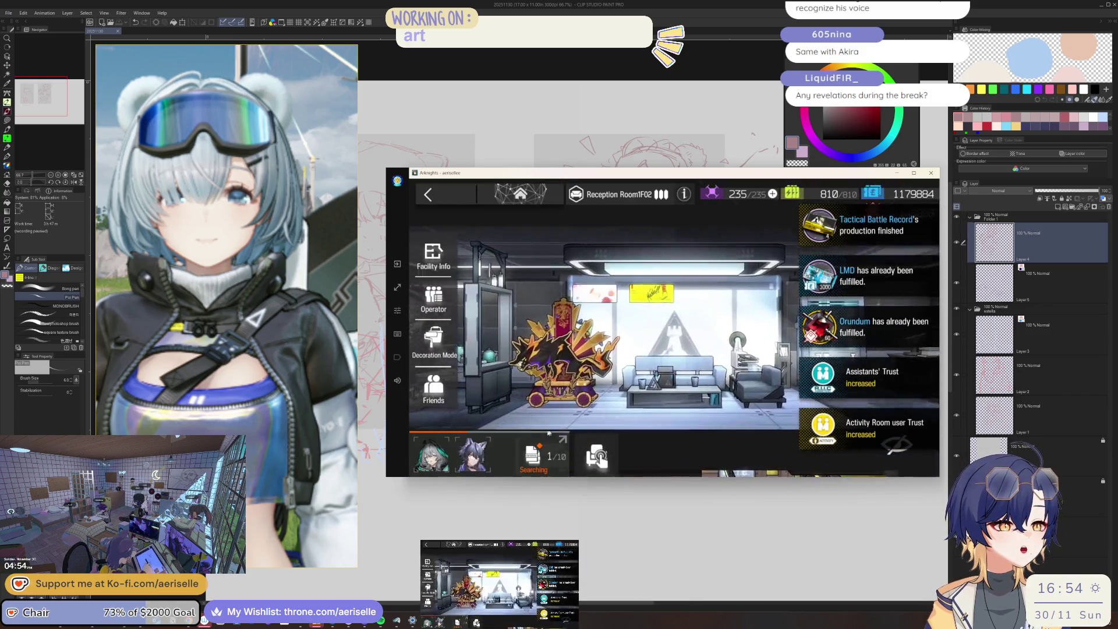
{"action": "left_click", "coordinate": [549, 432]}
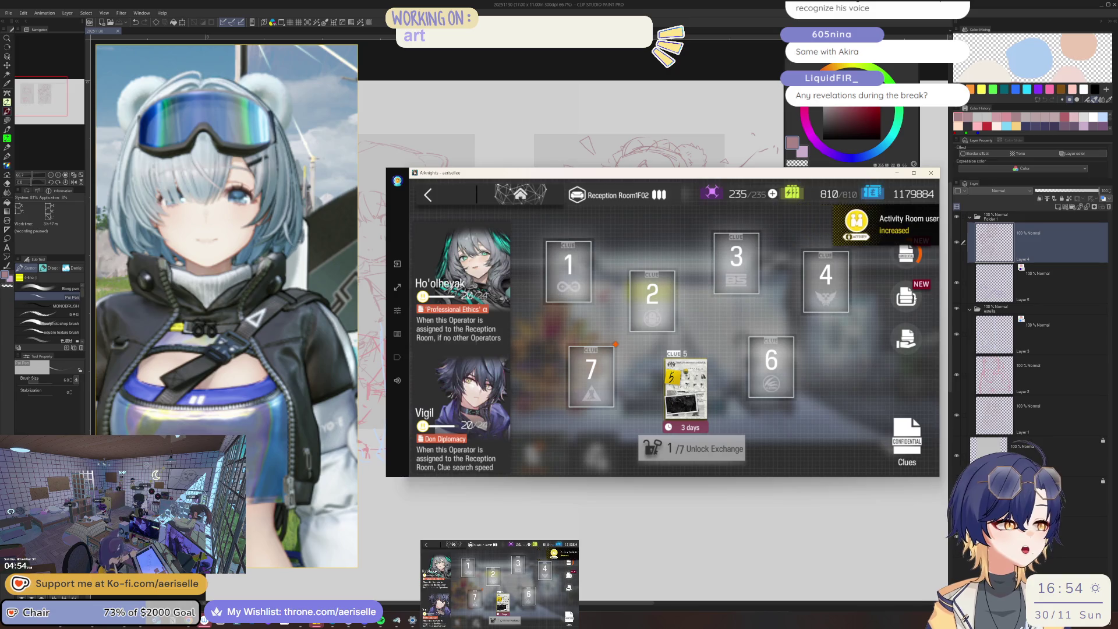
{"action": "left_click", "coordinate": [906, 297]}
{"action": "left_click", "coordinate": [832, 459]}
{"action": "left_click", "coordinate": [500, 356]}
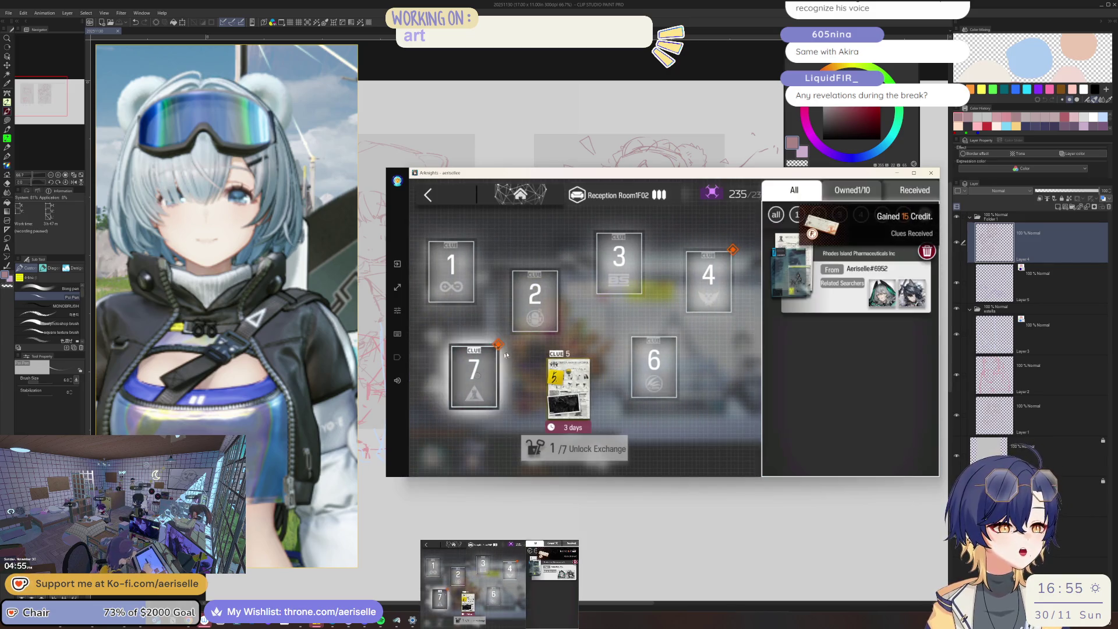
{"action": "left_click", "coordinate": [819, 300]}
{"action": "left_click", "coordinate": [734, 307]}
{"action": "left_click", "coordinate": [818, 299]}
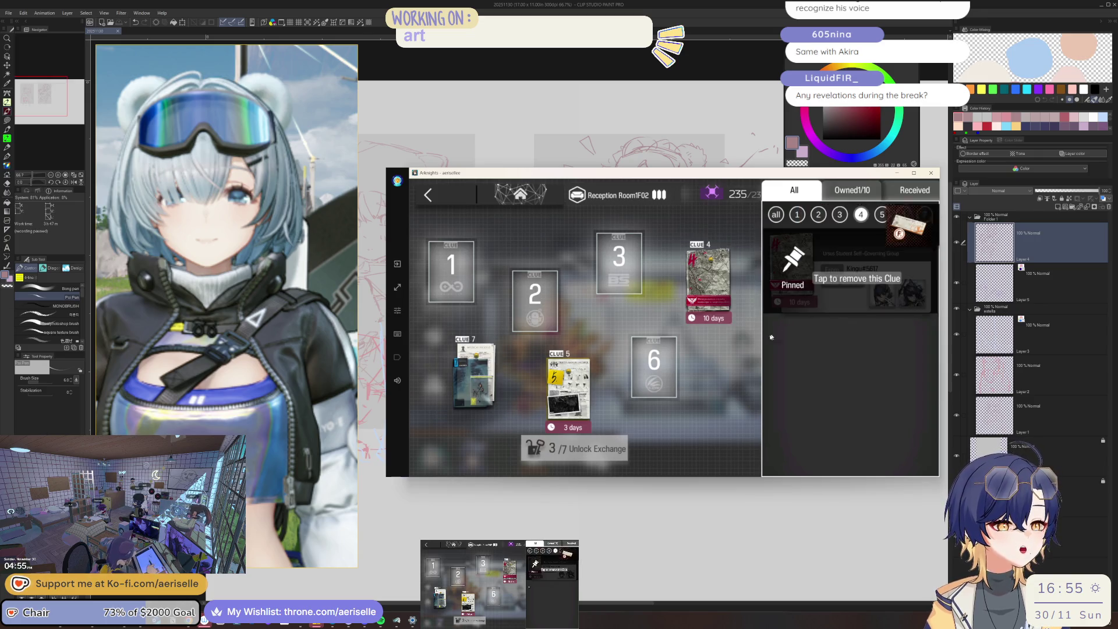
{"action": "left_click", "coordinate": [885, 267]}
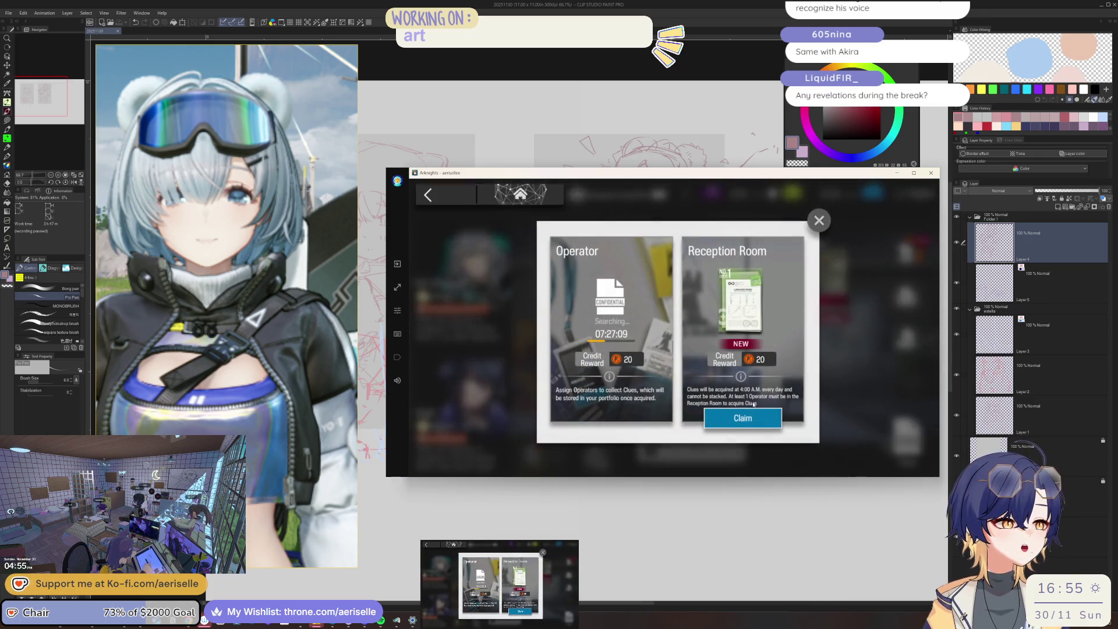
{"action": "left_click", "coordinate": [764, 418]}
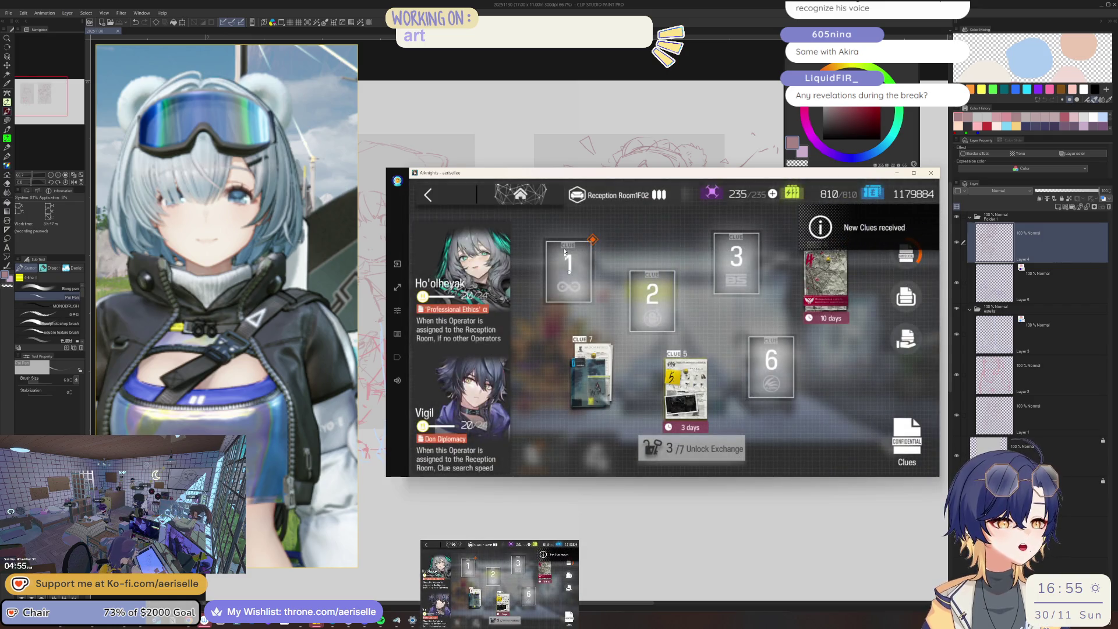
Leave the base, claim the weekly mission rewards, then switch back to Clip Studio Paint.
{"action": "left_click", "coordinate": [469, 199]}
{"action": "left_click", "coordinate": [470, 198]}
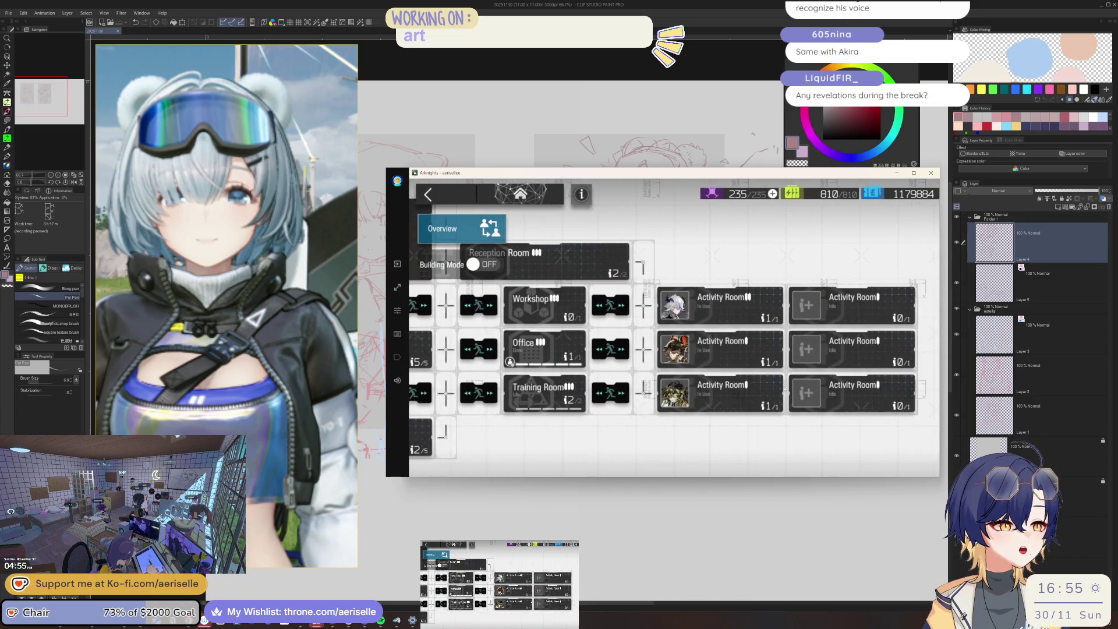
{"action": "left_click", "coordinate": [450, 197]}
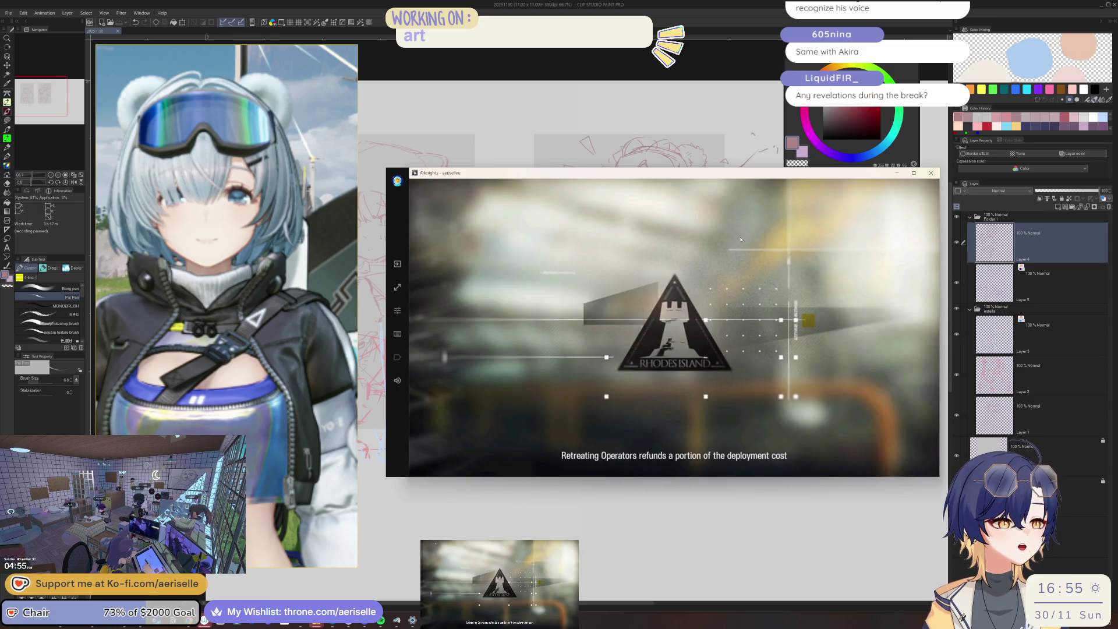
{"action": "left_click", "coordinate": [728, 433]}
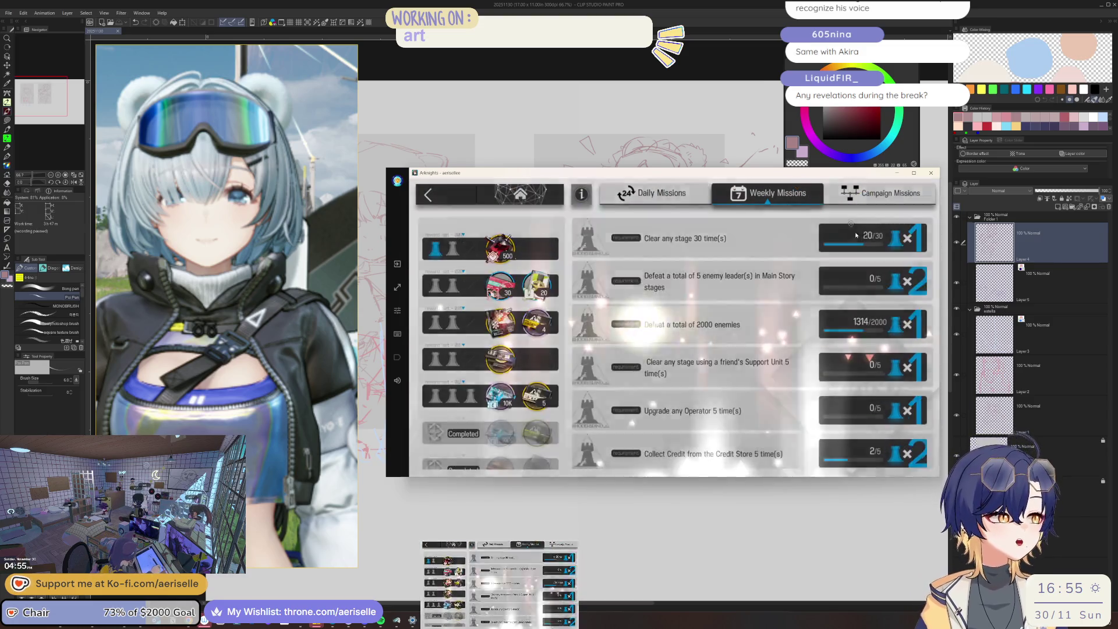
{"action": "left_click", "coordinate": [856, 235]}
{"action": "key", "text": "Escape"}
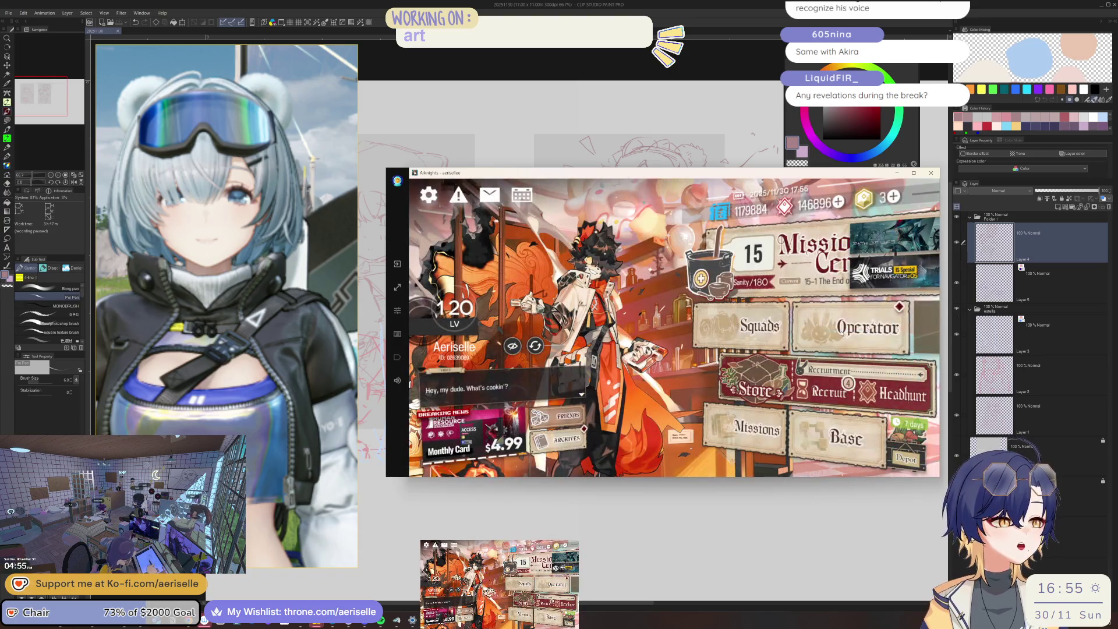
{"action": "key", "text": "alt+Tab"}
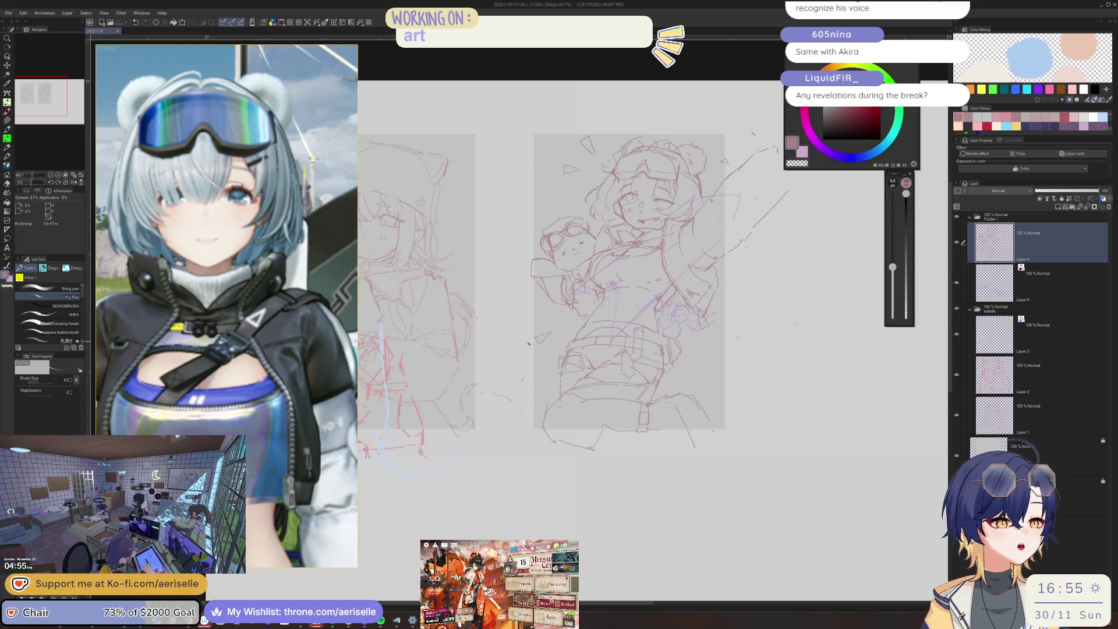
Zoom in on the girl's chest and nudge the view up and right, checking Eraser and Poi Pen.
{"action": "scroll", "coordinate": [529, 344], "scroll_direction": "up", "scroll_amount": 4}
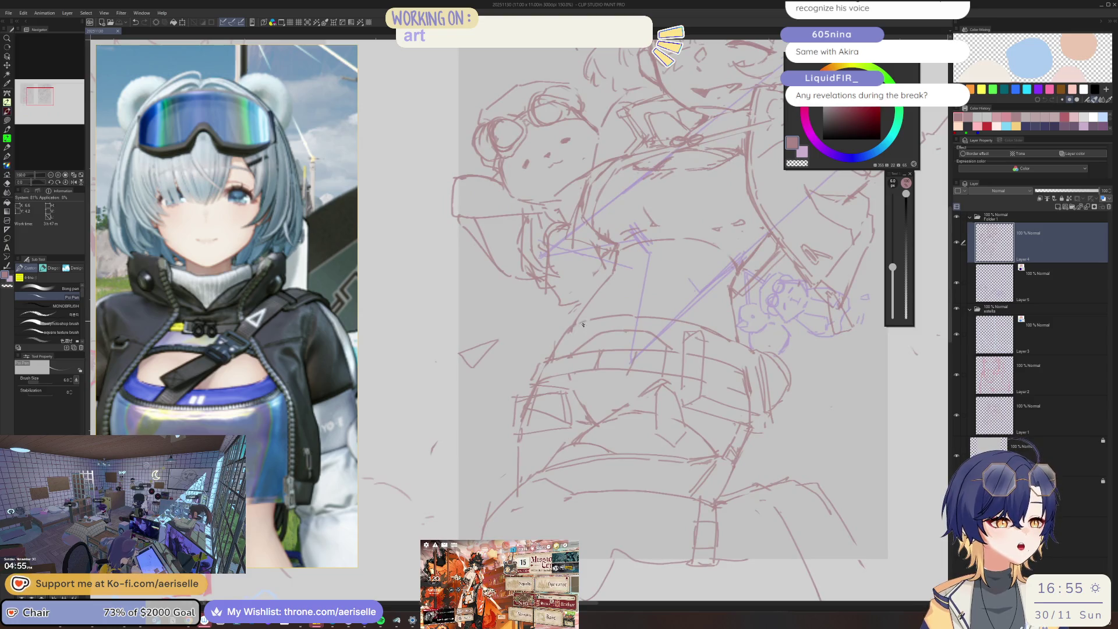
{"action": "scroll", "coordinate": [582, 324], "scroll_direction": "down", "scroll_amount": 5}
{"action": "scroll", "coordinate": [576, 332], "scroll_direction": "up", "scroll_amount": 3}
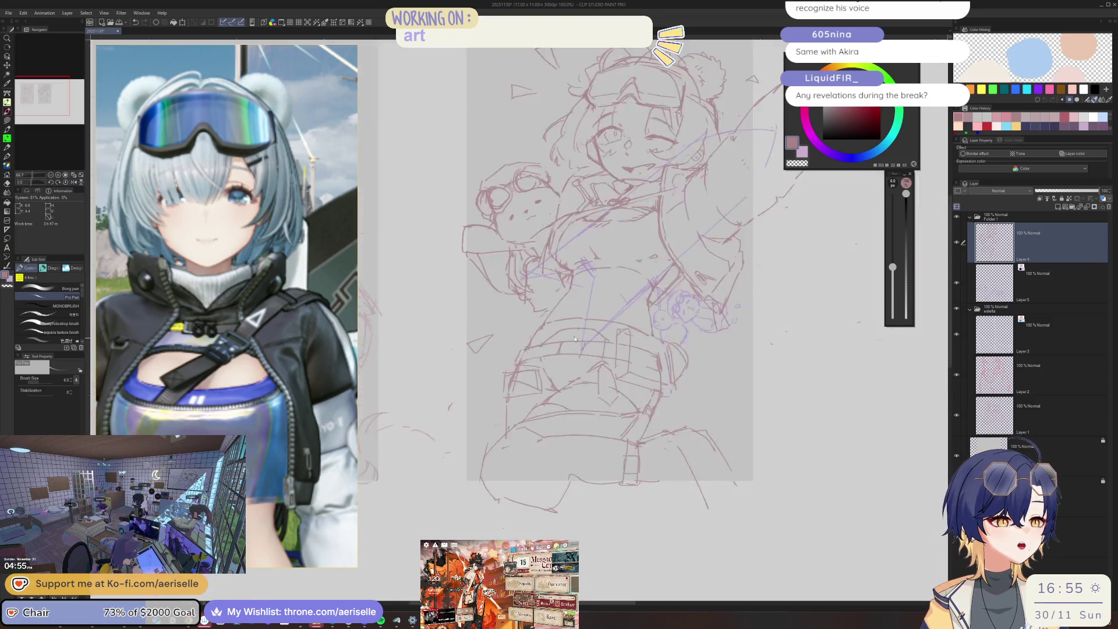
{"action": "scroll", "coordinate": [574, 339], "scroll_direction": "up", "scroll_amount": 3}
{"action": "scroll", "coordinate": [650, 272], "scroll_direction": "down", "scroll_amount": 2}
{"action": "scroll", "coordinate": [670, 302], "scroll_direction": "up", "scroll_amount": 1}
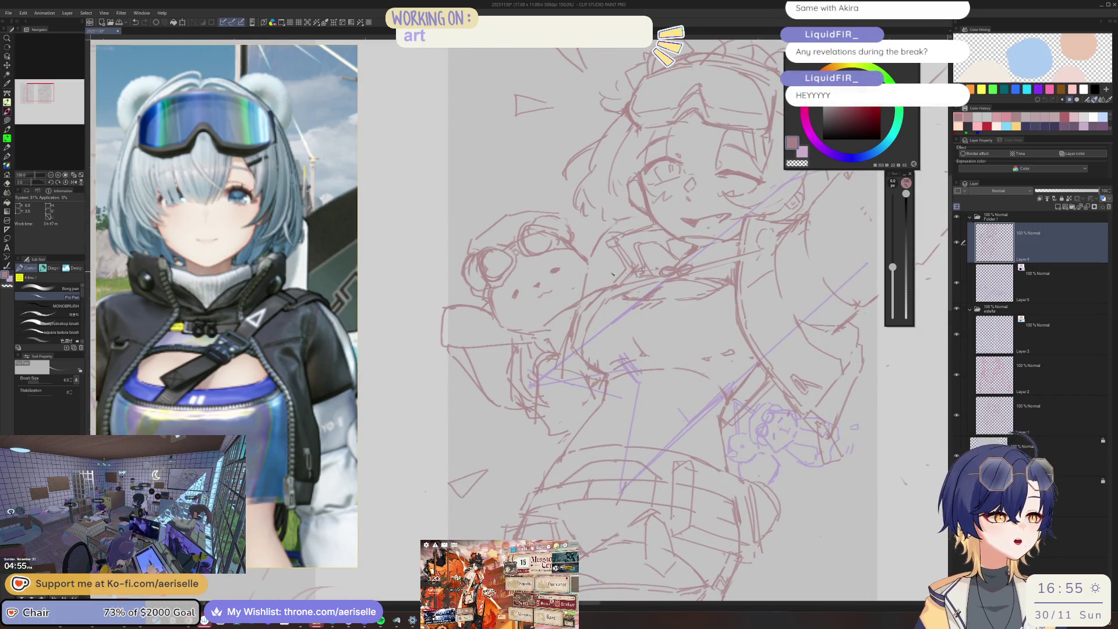
{"action": "scroll", "coordinate": [553, 348], "scroll_direction": "up", "scroll_amount": 3}
{"action": "key", "text": "e"}
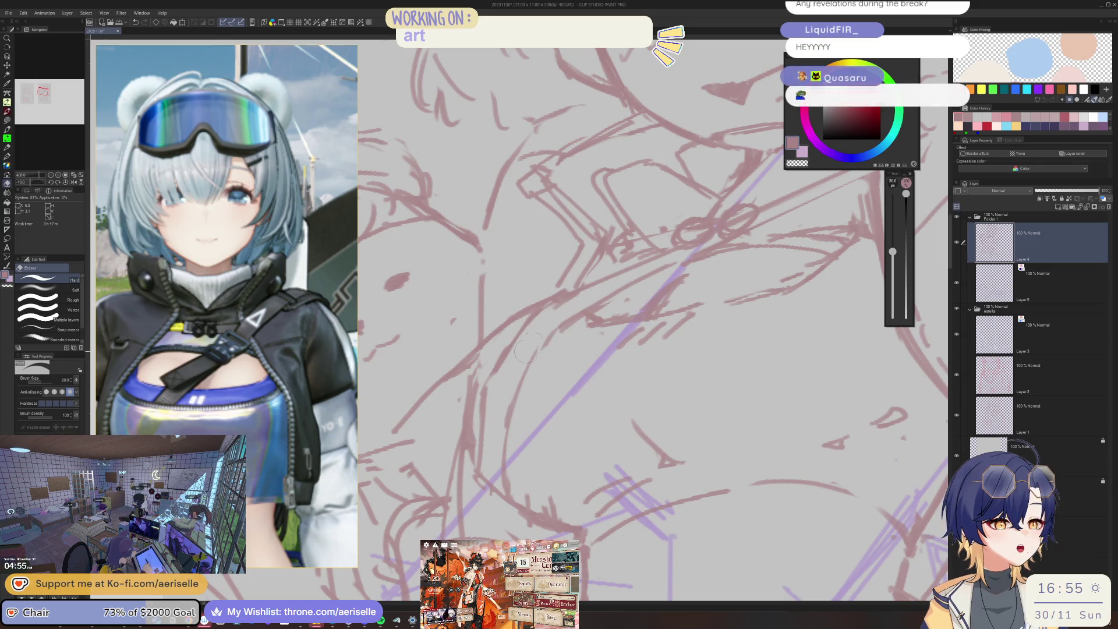
{"action": "key", "text": "p"}
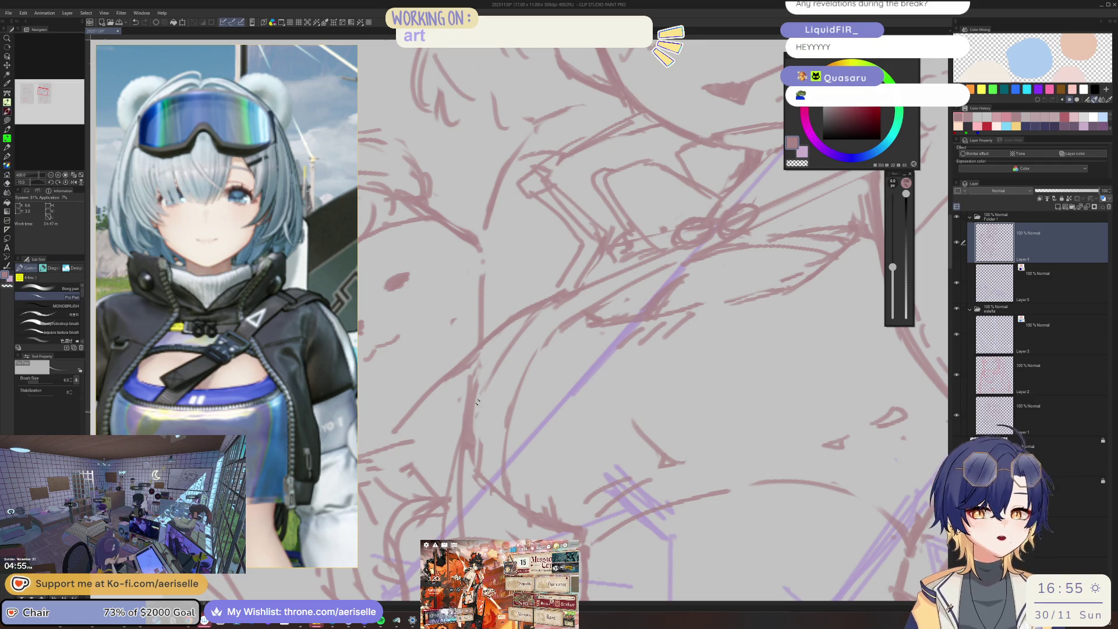
{"action": "mouse_move", "coordinate": [518, 424]}
{"action": "left_mouse_down"}
{"action": "mouse_move", "coordinate": [543, 387]}
{"action": "mouse_move", "coordinate": [501, 433]}
{"action": "left_mouse_up"}
Alternate between Eraser and Poi Pen while zooming in and out over the torso.
{"action": "key", "text": "e"}
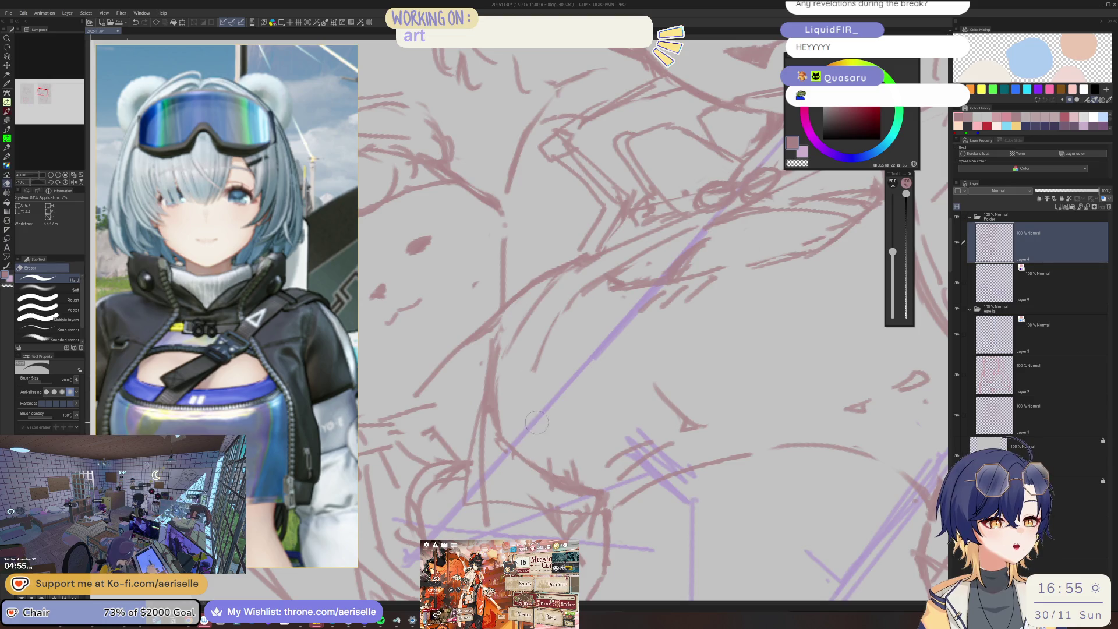
{"action": "key", "text": "p"}
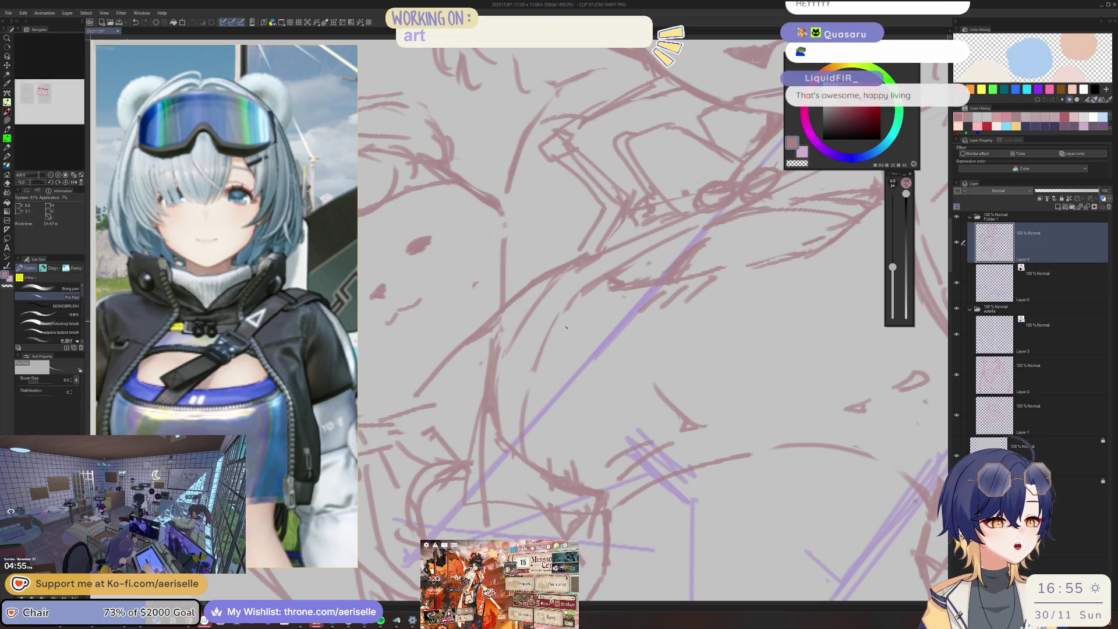
{"action": "key", "text": "e"}
{"action": "key", "text": "p"}
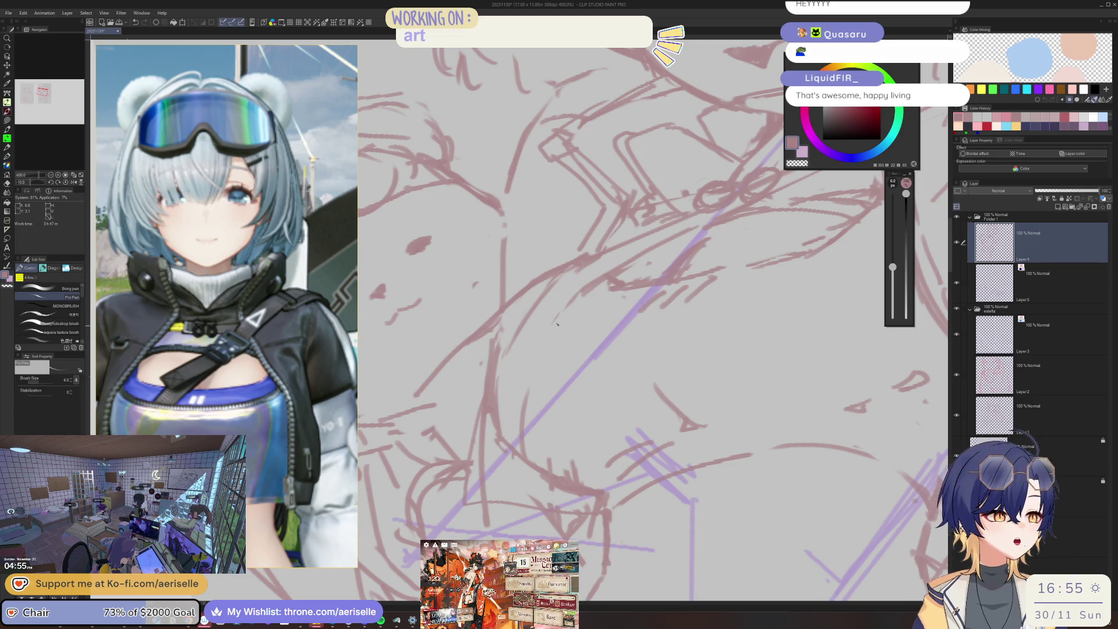
{"action": "key", "text": "e"}
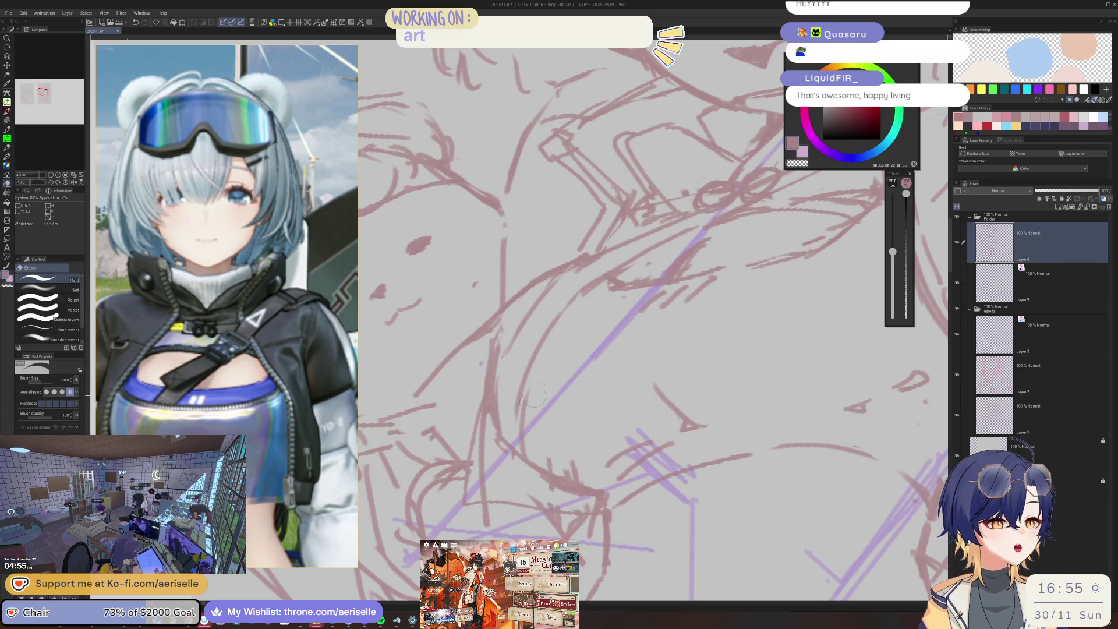
{"action": "key", "text": "p"}
{"action": "scroll", "coordinate": [571, 308], "scroll_direction": "down", "scroll_amount": 5}
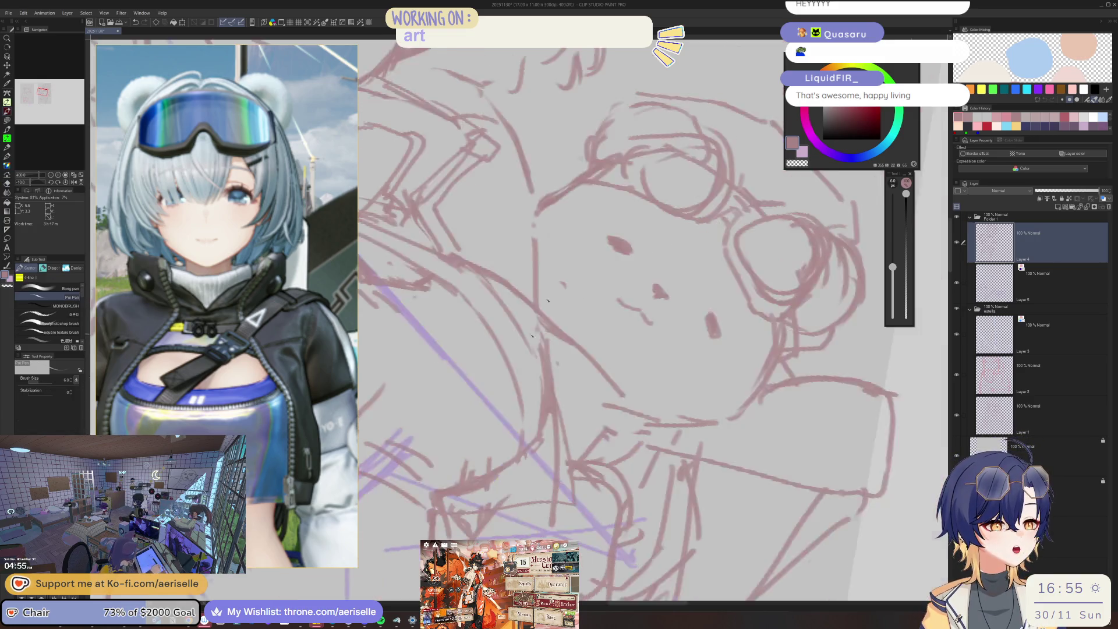
{"action": "scroll", "coordinate": [570, 308], "scroll_direction": "up", "scroll_amount": 5}
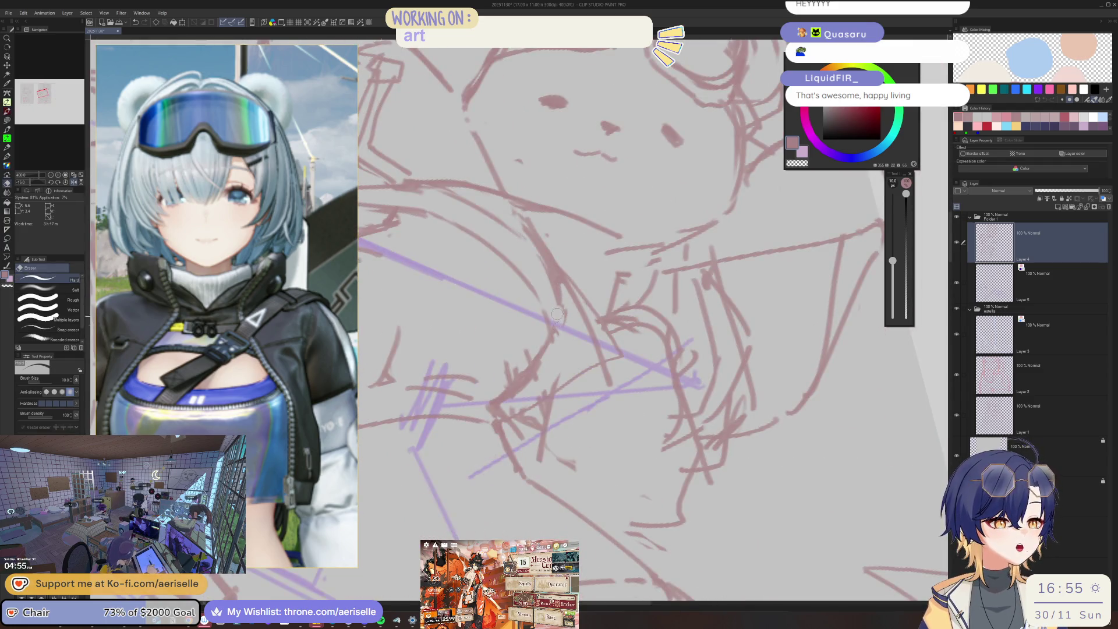
{"action": "scroll", "coordinate": [565, 309], "scroll_direction": "down", "scroll_amount": 4}
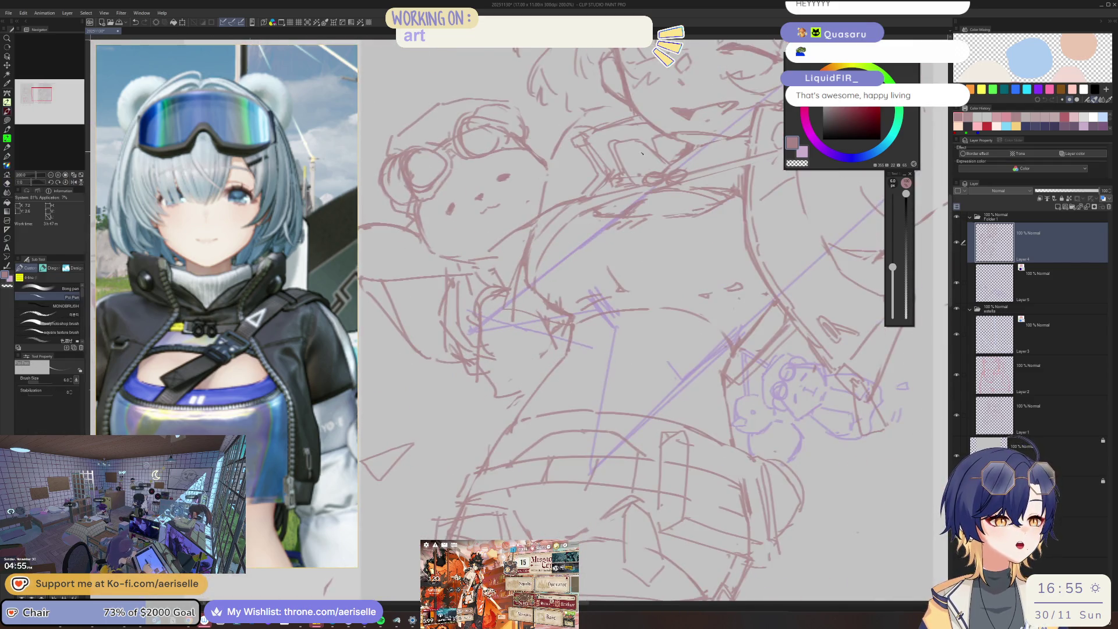
{"action": "scroll", "coordinate": [514, 291], "scroll_direction": "up", "scroll_amount": 4}
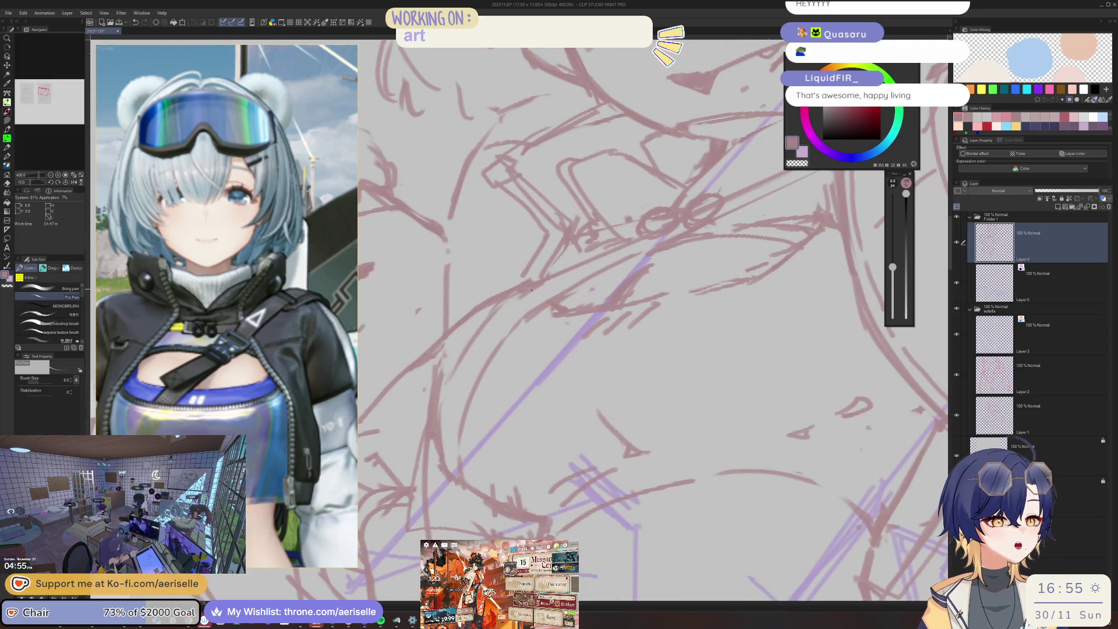
Erase stray bits of the torso lines and redraw short corrective strokes on the lower torso.
{"action": "key", "text": "e"}
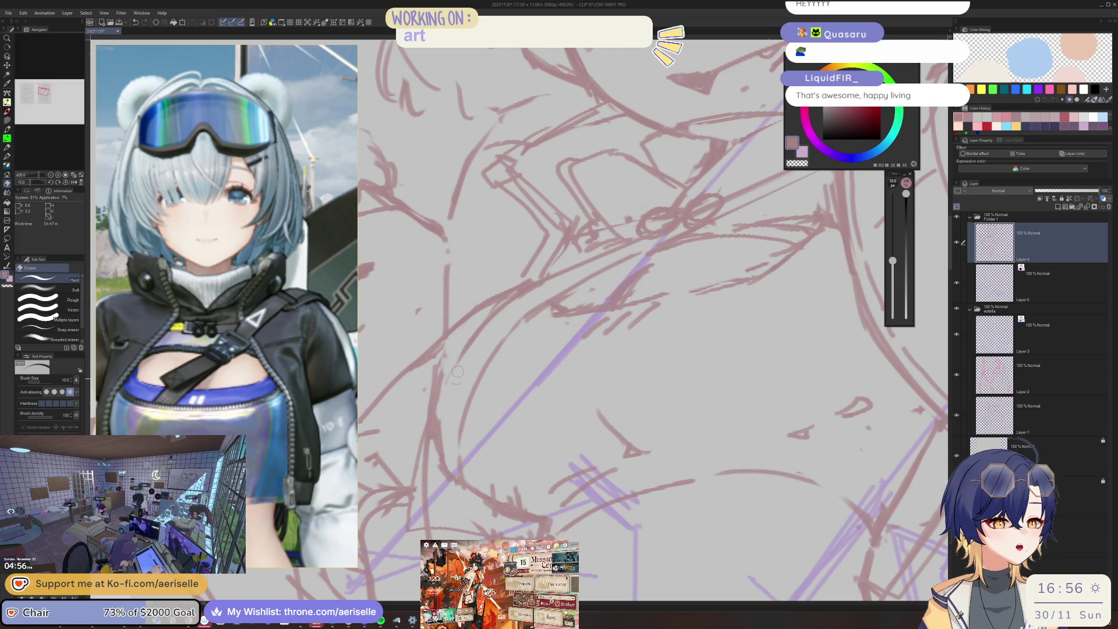
{"action": "key", "text": "p"}
{"action": "left_click_drag", "start_coordinate": [452, 374], "coordinate": [440, 445]}
{"action": "key", "text": "e"}
{"action": "mouse_move", "coordinate": [545, 312]}
{"action": "left_mouse_down"}
{"action": "mouse_move", "coordinate": [478, 385]}
{"action": "mouse_move", "coordinate": [487, 360]}
{"action": "left_mouse_up"}
{"action": "key", "text": "p"}
{"action": "key", "text": "ctrl+z"}
{"action": "left_click_drag", "start_coordinate": [515, 323], "coordinate": [502, 344]}
{"action": "key", "text": "e"}
{"action": "left_click_drag", "start_coordinate": [478, 382], "coordinate": [460, 477]}
{"action": "key", "text": "p"}
{"action": "scroll", "coordinate": [468, 388], "scroll_direction": "down", "scroll_amount": 6}
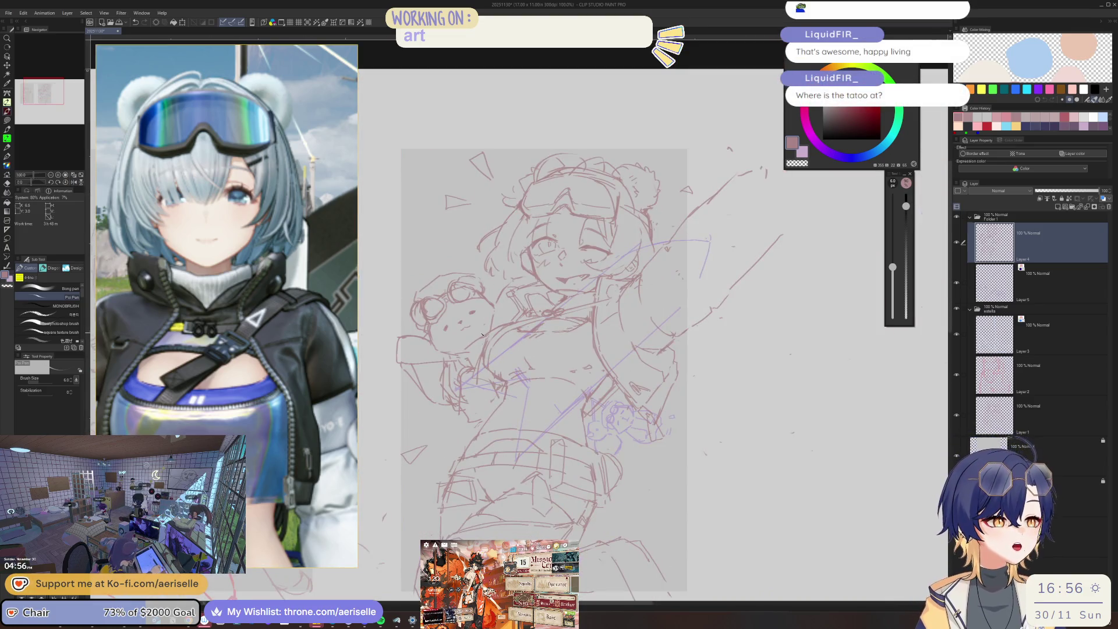
Sketch a trial raised hand and arm right of the girl, erase it with the size-170 Eraser, and zoom out.
{"action": "scroll", "coordinate": [728, 320], "scroll_direction": "up", "scroll_amount": 1}
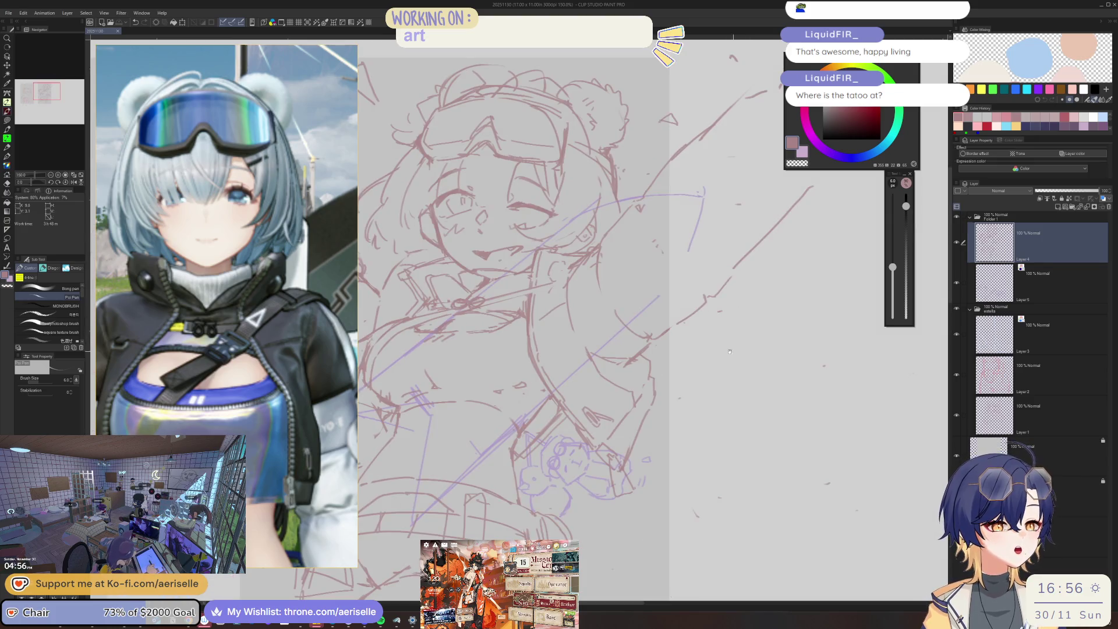
{"action": "scroll", "coordinate": [708, 305], "scroll_direction": "up", "scroll_amount": 1}
{"action": "mouse_move", "coordinate": [708, 305]}
{"action": "left_mouse_down"}
{"action": "mouse_move", "coordinate": [638, 265]}
{"action": "mouse_move", "coordinate": [647, 283]}
{"action": "mouse_move", "coordinate": [671, 266]}
{"action": "left_mouse_up"}
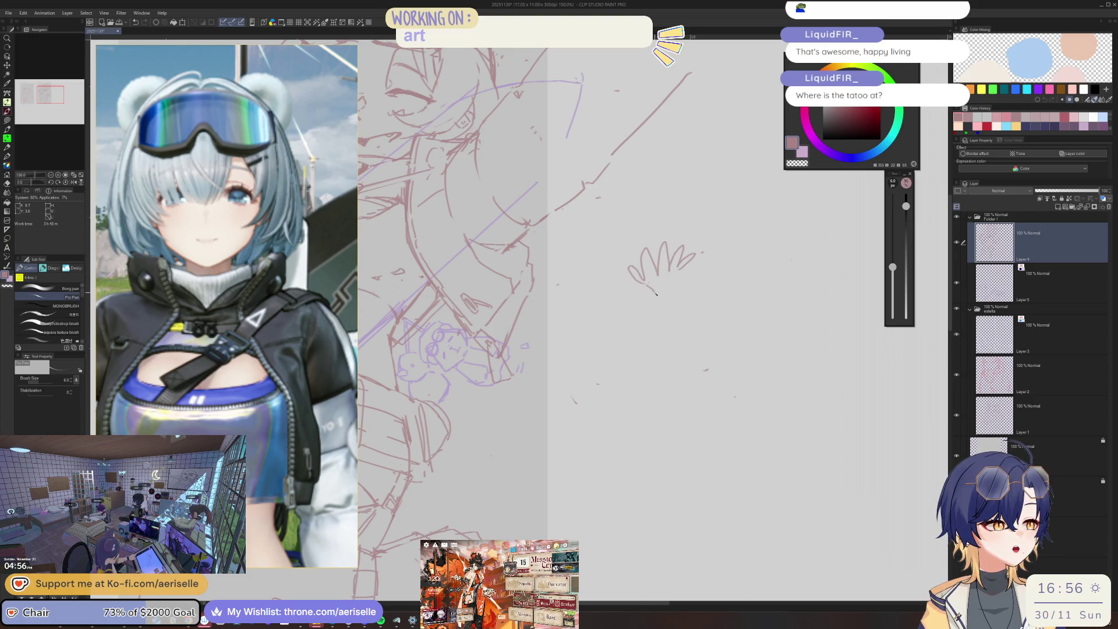
{"action": "mouse_move", "coordinate": [660, 287]}
{"action": "left_mouse_down"}
{"action": "mouse_move", "coordinate": [672, 394]}
{"action": "mouse_move", "coordinate": [696, 377]}
{"action": "left_mouse_up"}
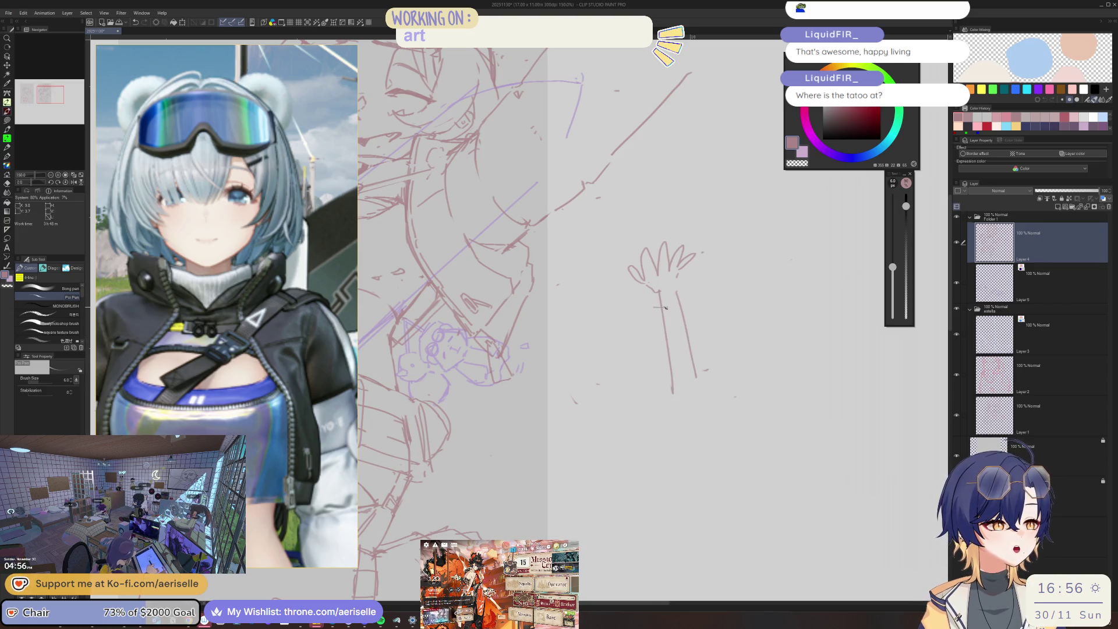
{"action": "key", "text": "e"}
{"action": "left_click_drag", "start_coordinate": [658, 256], "coordinate": [681, 406]}
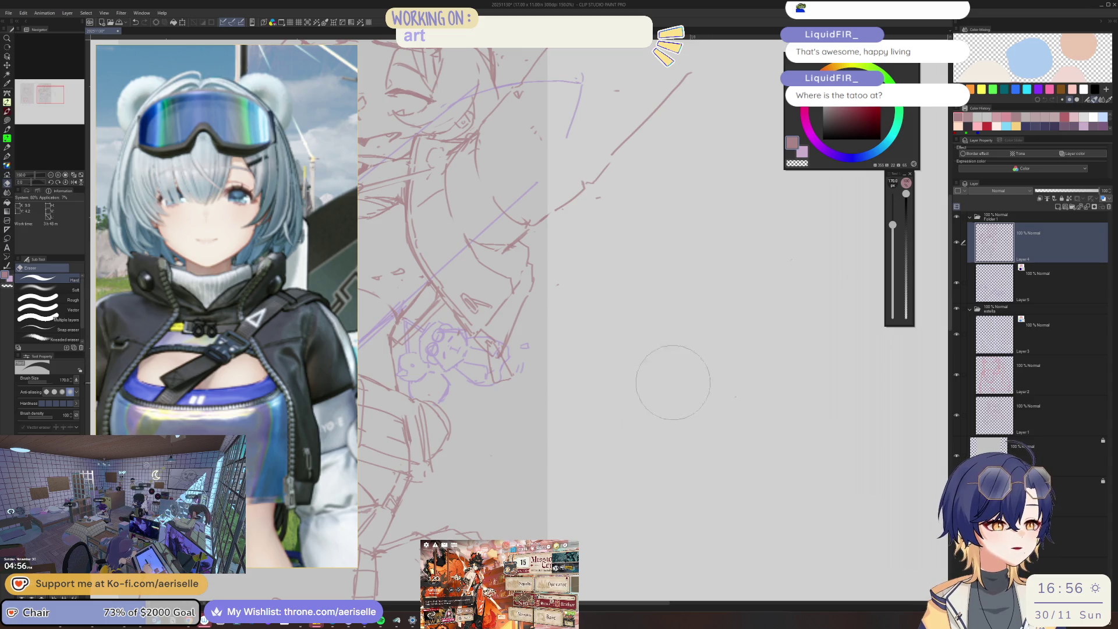
{"action": "scroll", "coordinate": [716, 292], "scroll_direction": "down", "scroll_amount": 2}
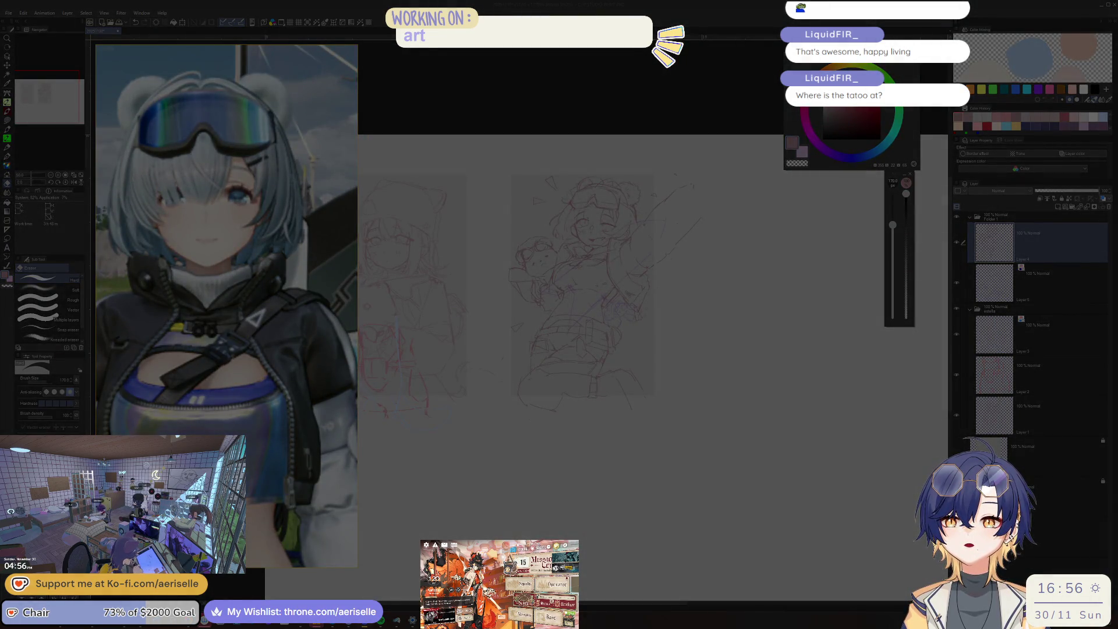
Scroll the reference board to show the white-armoured character thumbnail collage and large illustration.
{"action": "scroll", "coordinate": [262, 245], "scroll_direction": "down", "scroll_amount": 5}
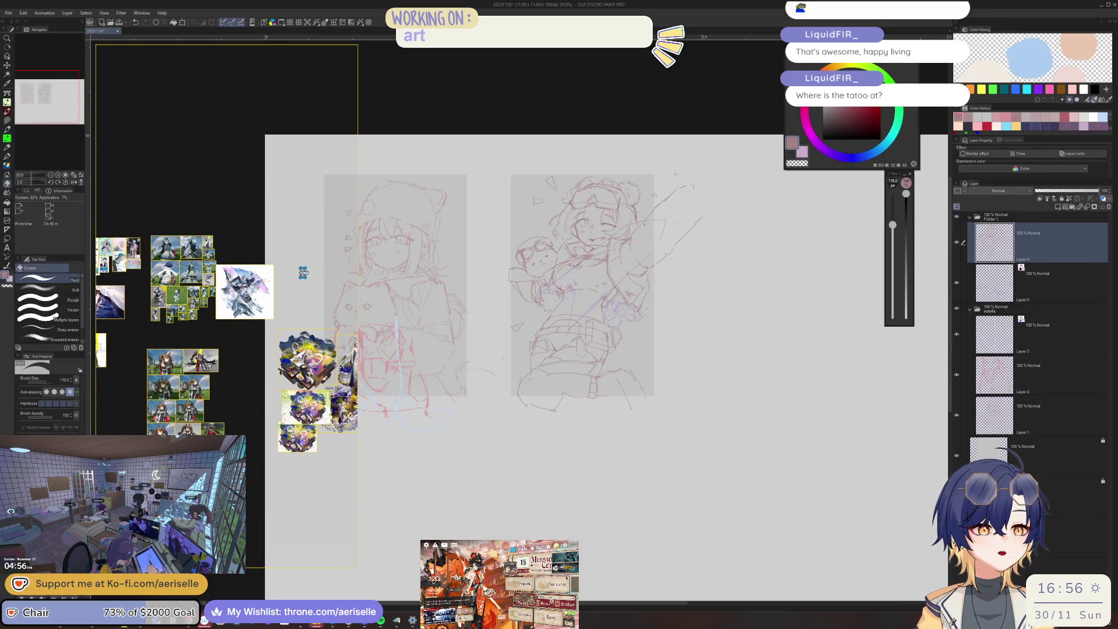
{"action": "scroll", "coordinate": [272, 260], "scroll_direction": "up", "scroll_amount": 10}
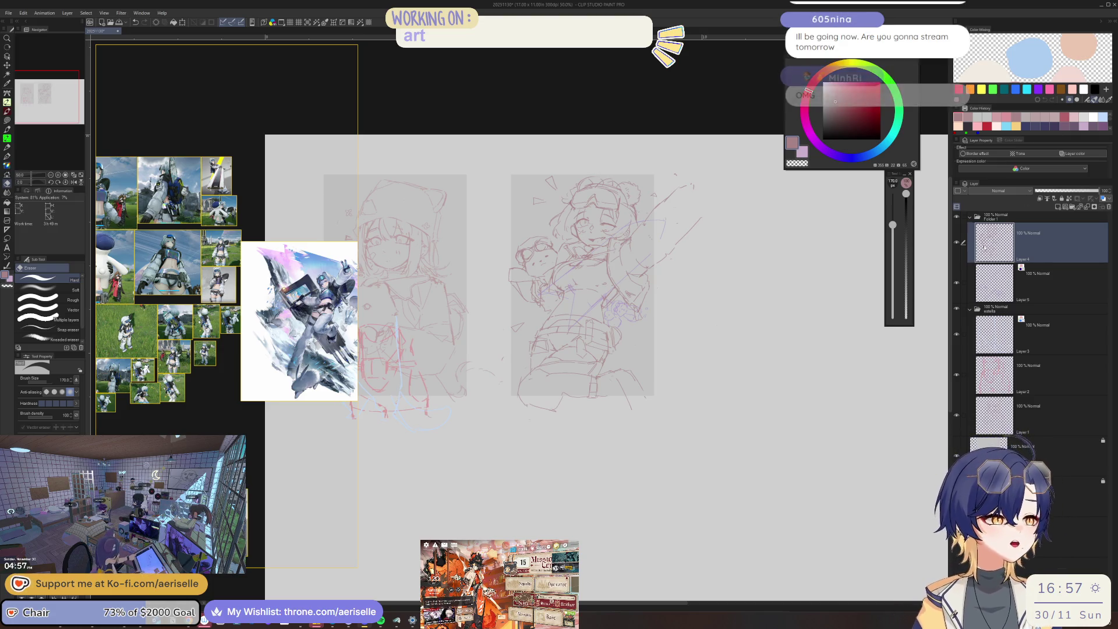
{"action": "scroll", "coordinate": [526, 299], "scroll_direction": "up", "scroll_amount": 3}
Shrink the eraser, pan the girl's head lower right, and add a small pointed stroke.
{"action": "key", "text": "bracketleft"}
{"action": "key", "text": "bracketleft"}
{"action": "scroll", "coordinate": [483, 356], "scroll_direction": "down", "scroll_amount": 1}
{"action": "left_click_drag", "start_coordinate": [573, 309], "coordinate": [623, 384]}
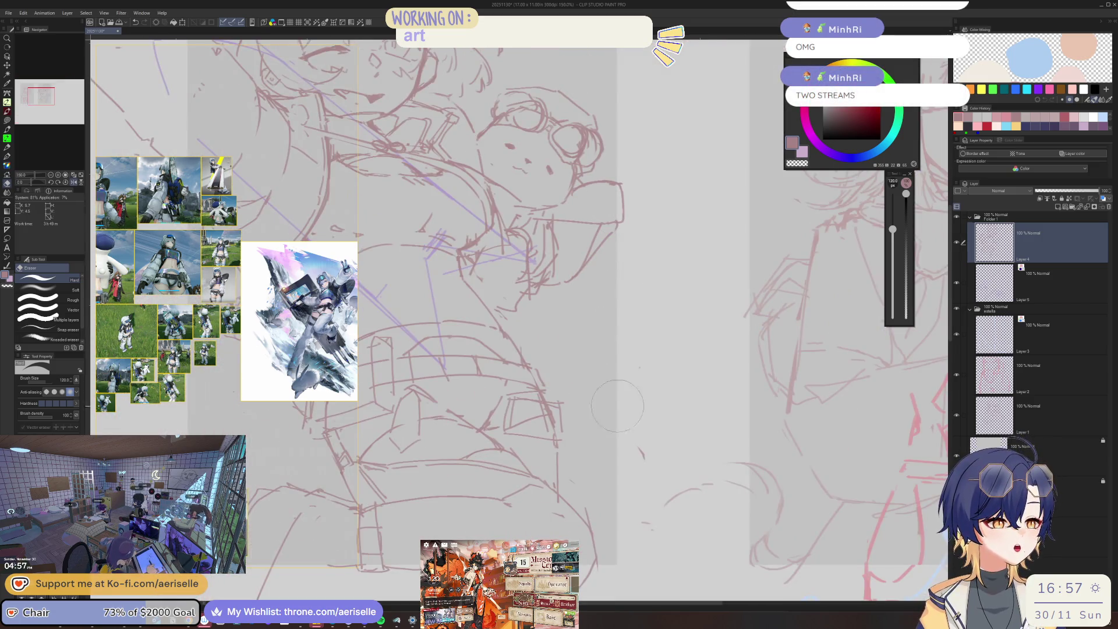
{"action": "key", "text": "p"}
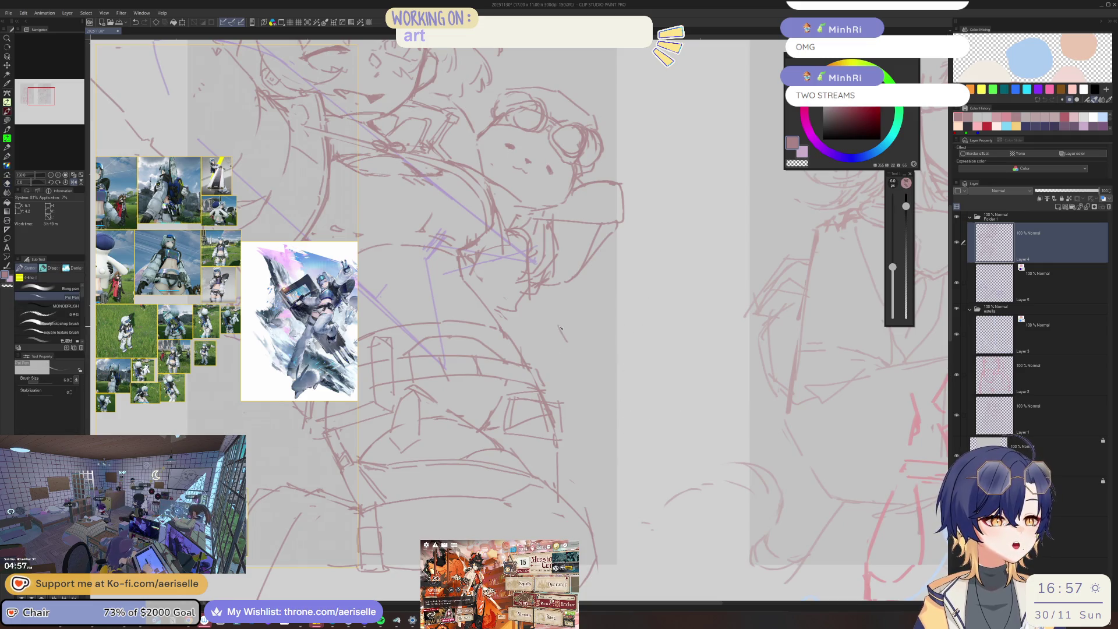
{"action": "scroll", "coordinate": [574, 336], "scroll_direction": "down", "scroll_amount": 5}
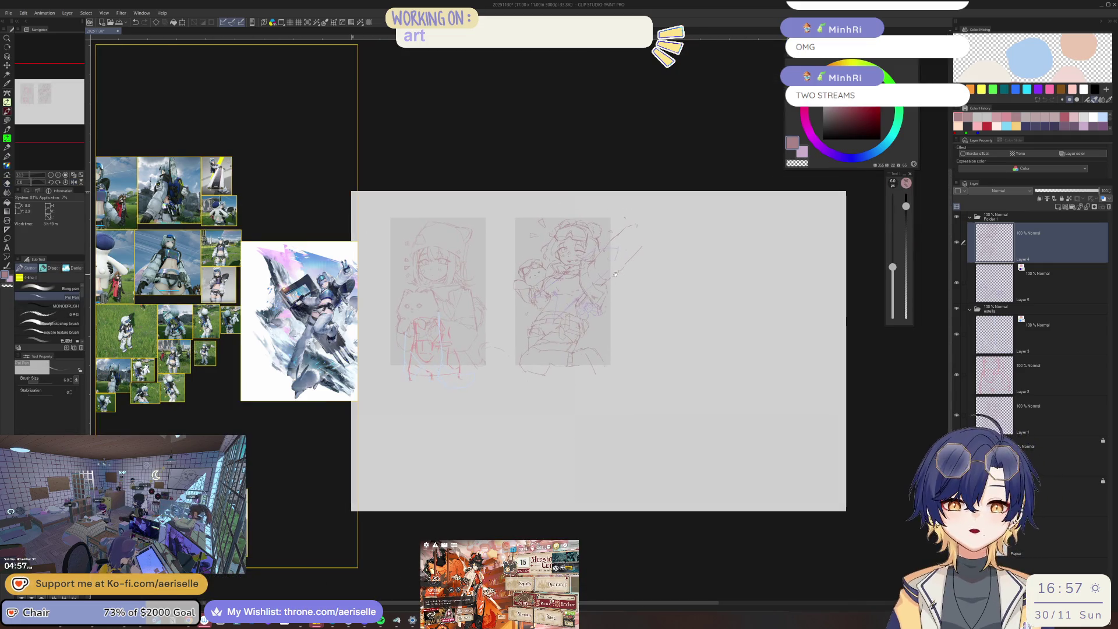
{"action": "scroll", "coordinate": [489, 317], "scroll_direction": "up", "scroll_amount": 5}
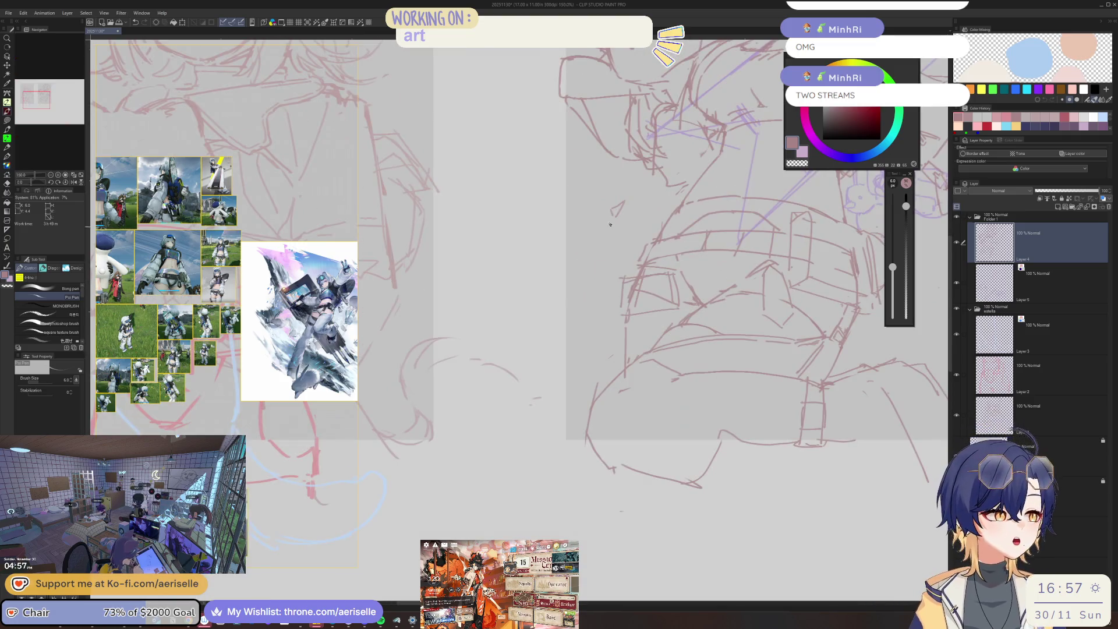
{"action": "key", "text": "e"}
{"action": "scroll", "coordinate": [619, 206], "scroll_direction": "up", "scroll_amount": 3}
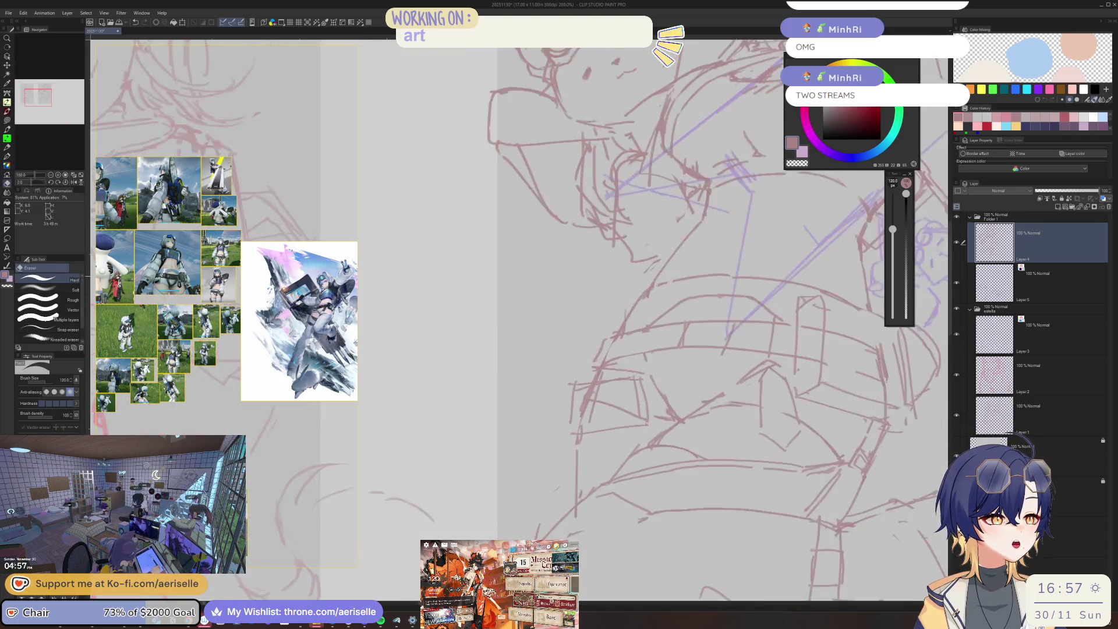
{"action": "key", "text": "p"}
{"action": "left_click_drag", "start_coordinate": [544, 298], "coordinate": [570, 312]}
Center the girl's sketch and flip the canvas horizontally to check it, then restore it.
{"action": "scroll", "coordinate": [613, 313], "scroll_direction": "down", "scroll_amount": 7}
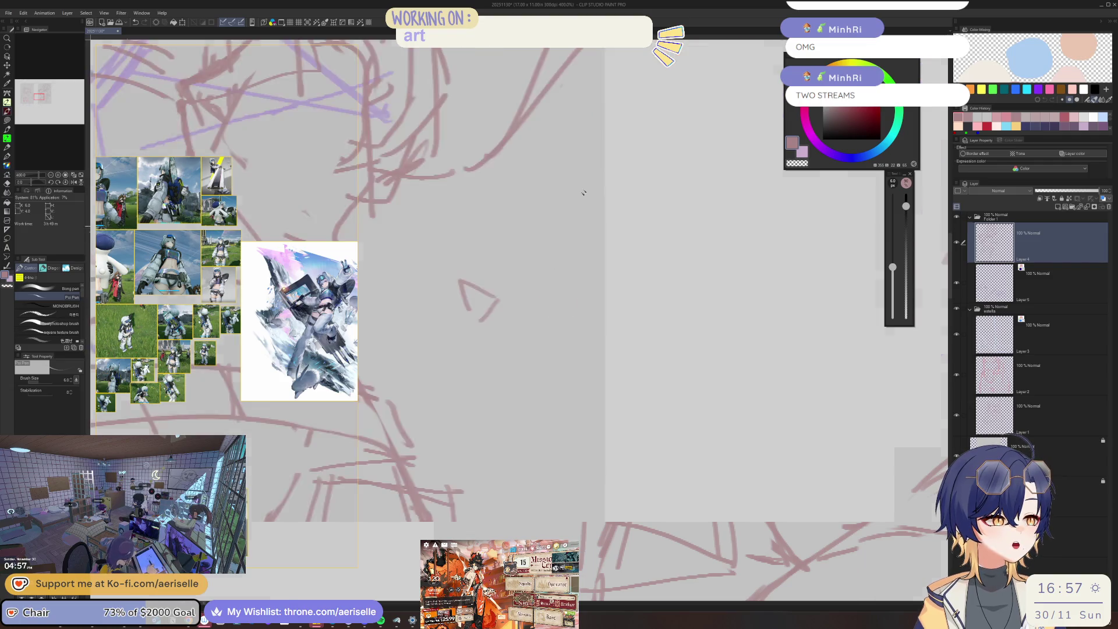
{"action": "scroll", "coordinate": [612, 313], "scroll_direction": "up", "scroll_amount": 4}
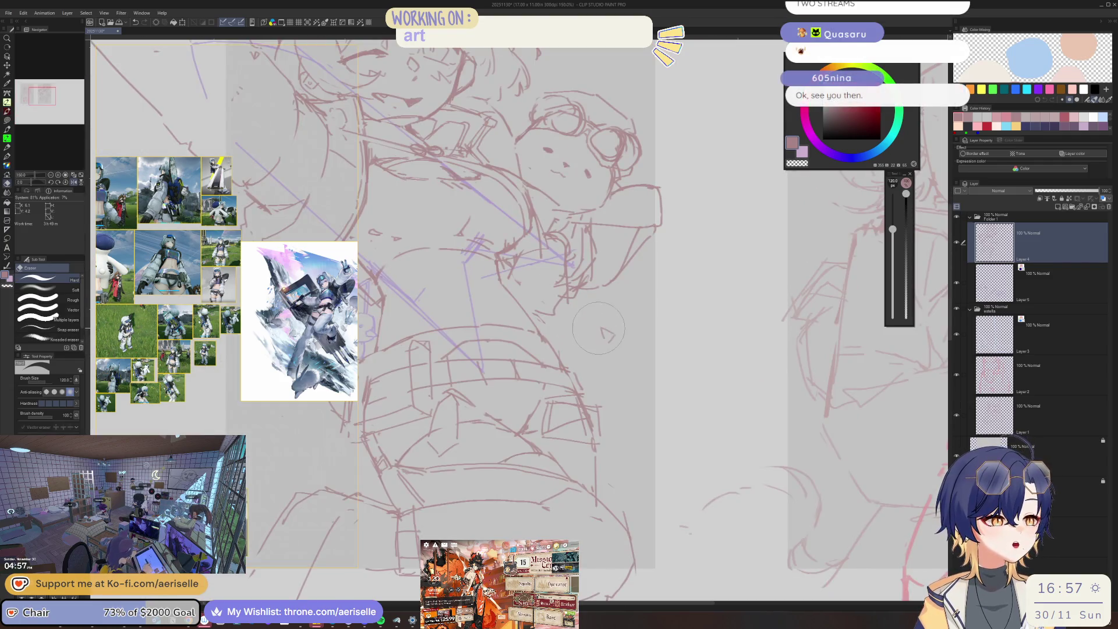
{"action": "scroll", "coordinate": [588, 349], "scroll_direction": "up", "scroll_amount": 1}
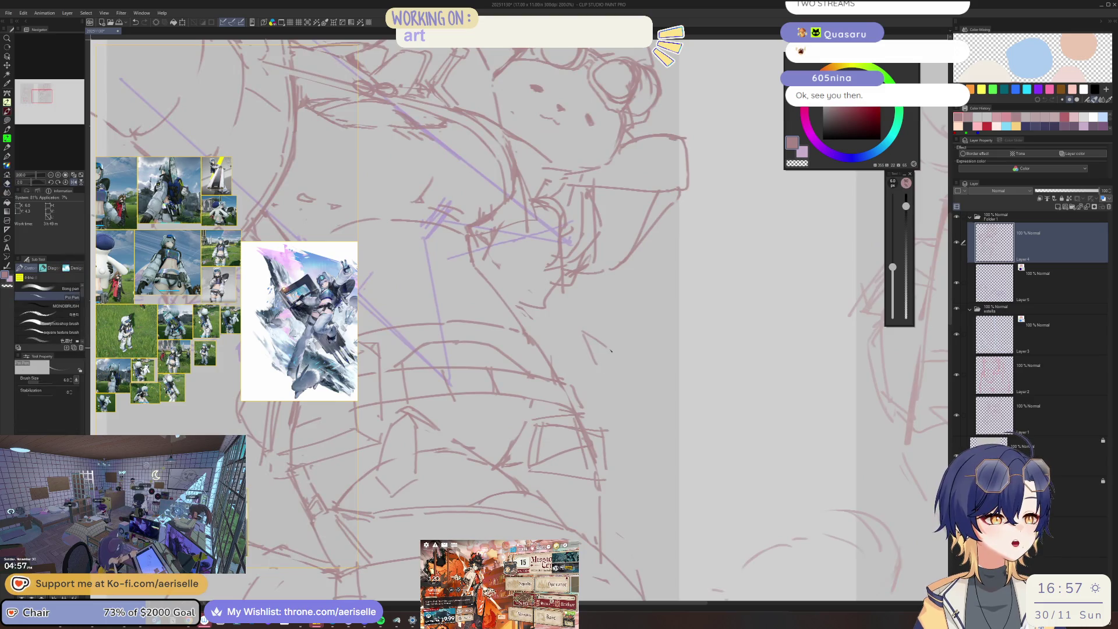
{"action": "scroll", "coordinate": [594, 341], "scroll_direction": "down", "scroll_amount": 3}
{"action": "left_click_drag", "start_coordinate": [679, 298], "coordinate": [591, 312]}
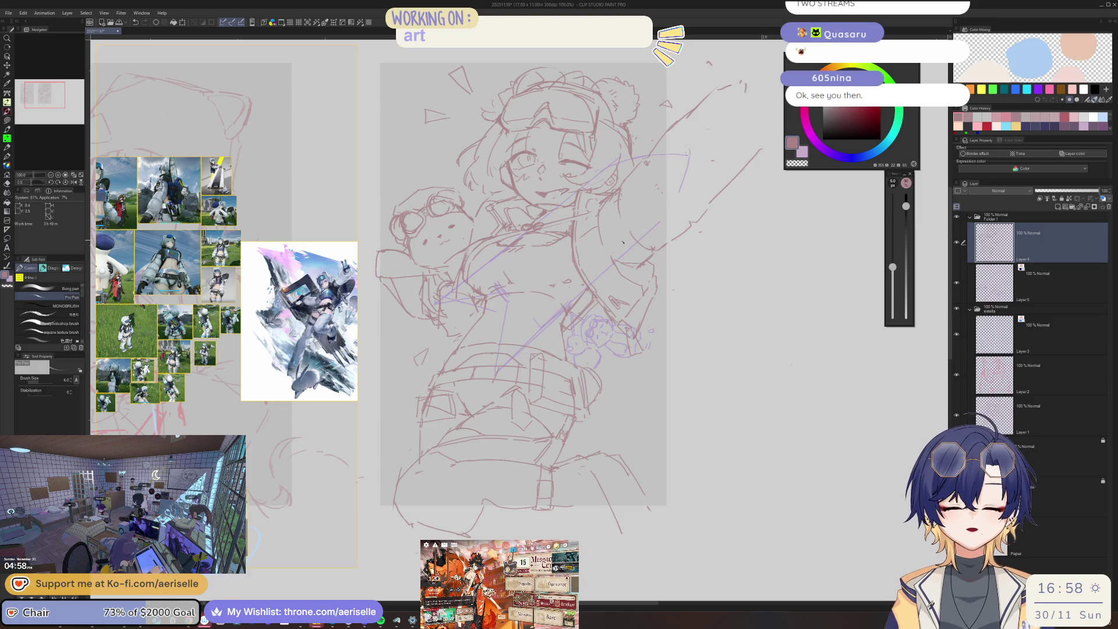
{"action": "scroll", "coordinate": [457, 239], "scroll_direction": "up", "scroll_amount": 3}
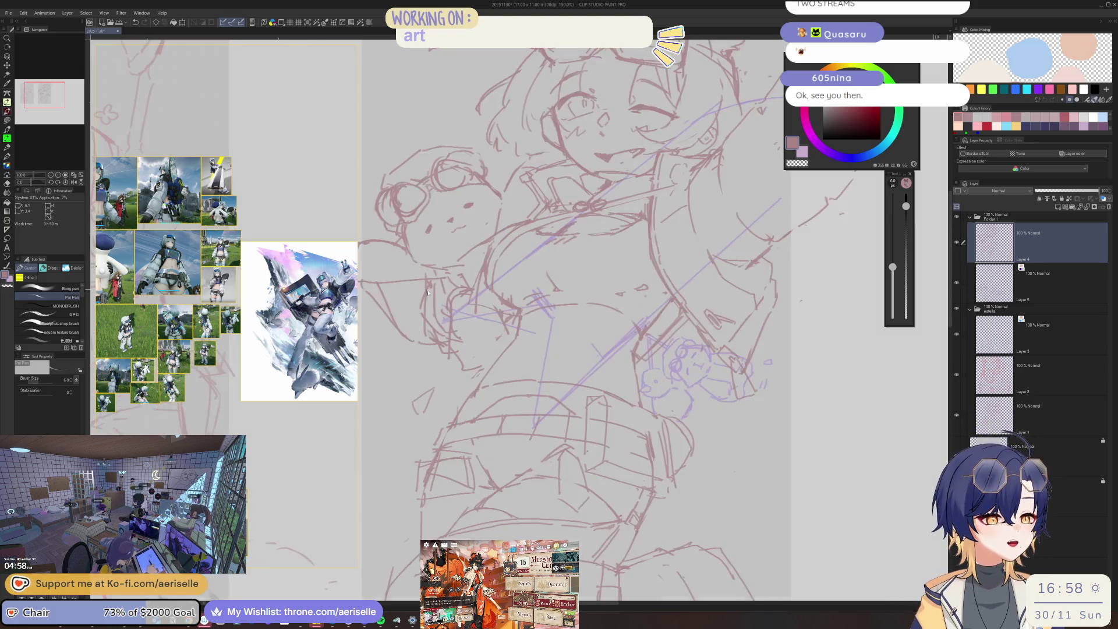
{"action": "key", "text": "e"}
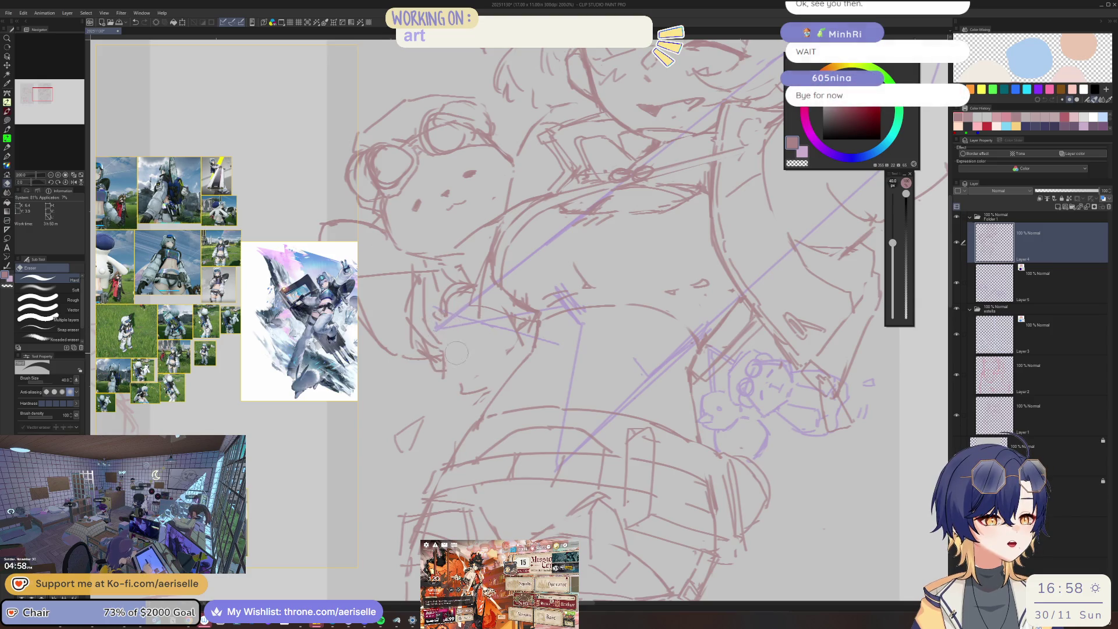
{"action": "key", "text": "p"}
{"action": "key", "text": "h"}
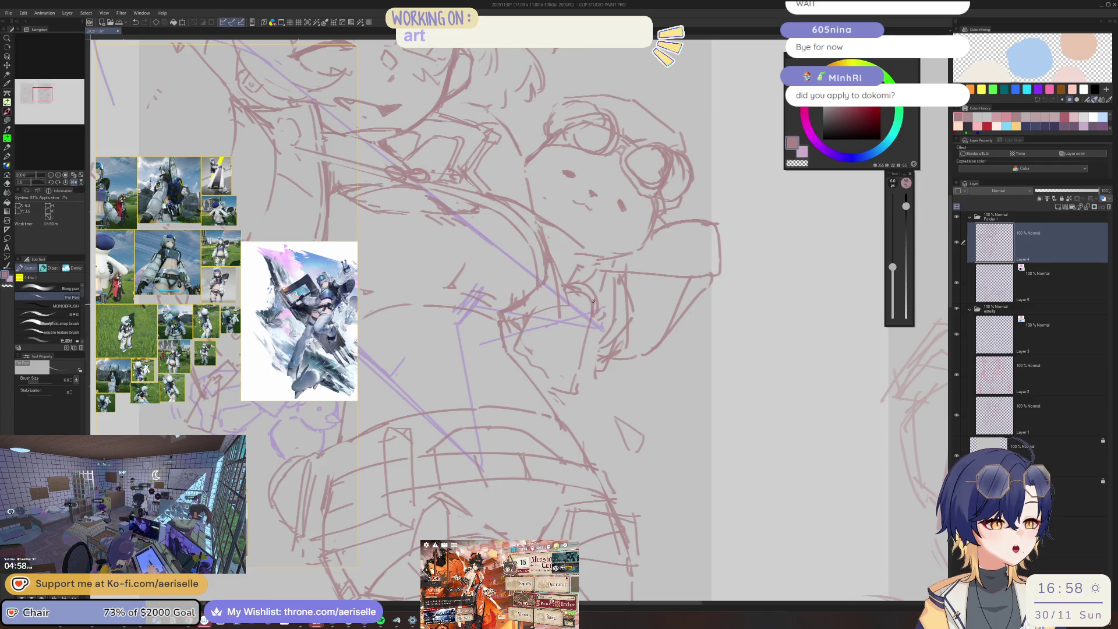
{"action": "key", "text": "h"}
Shrink the eraser to 30 then 8, mirroring the canvas twice to check proportions.
{"action": "key", "text": "e"}
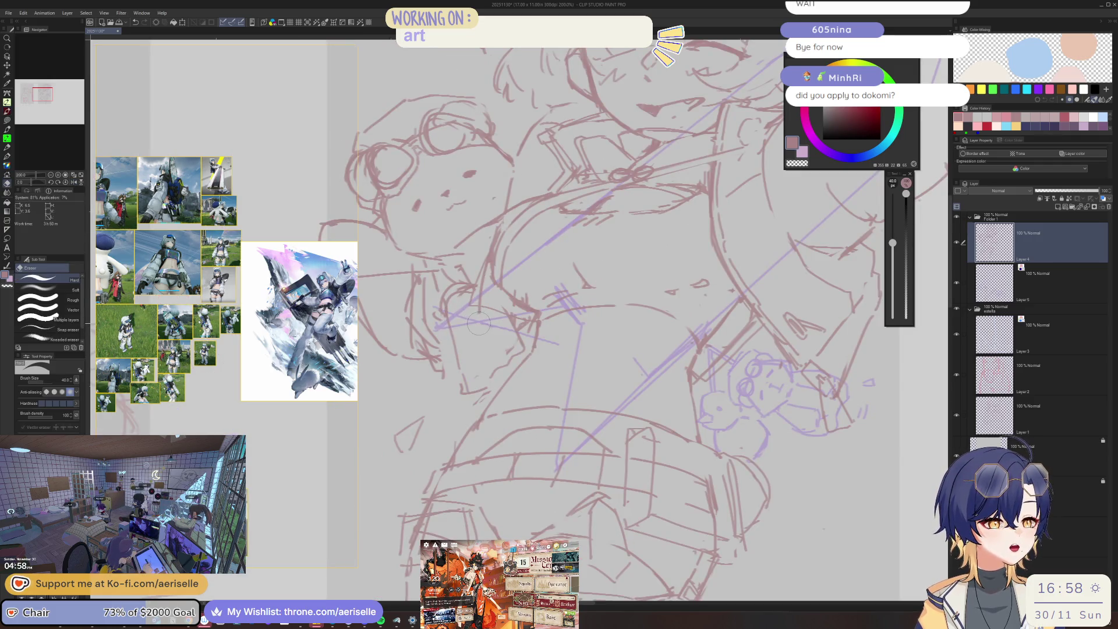
{"action": "key", "text": "bracketleft"}
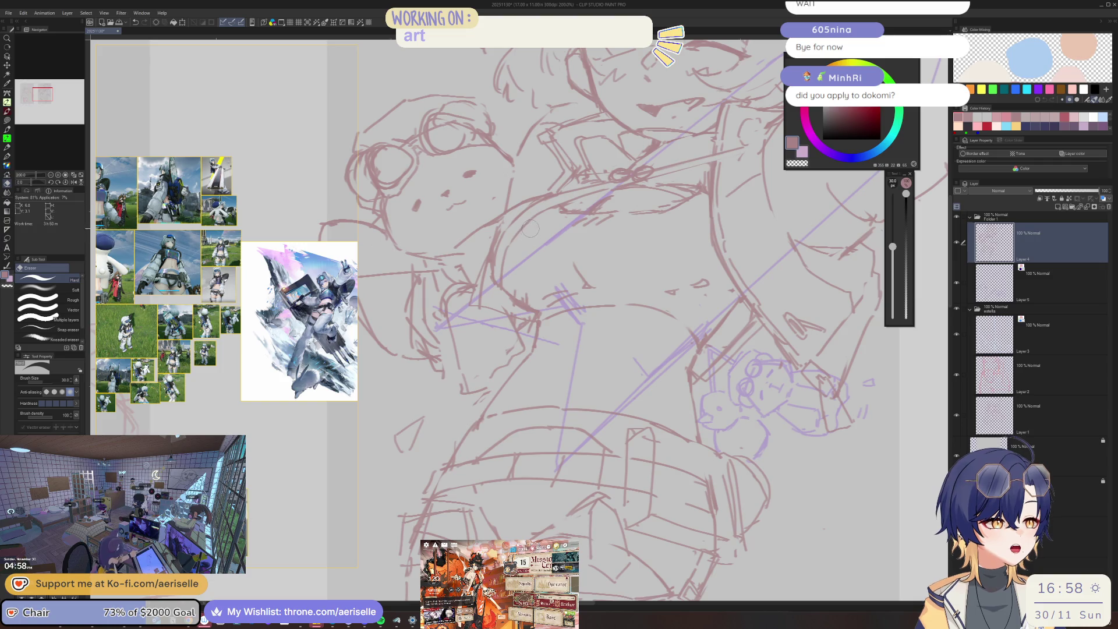
{"action": "key", "text": "h"}
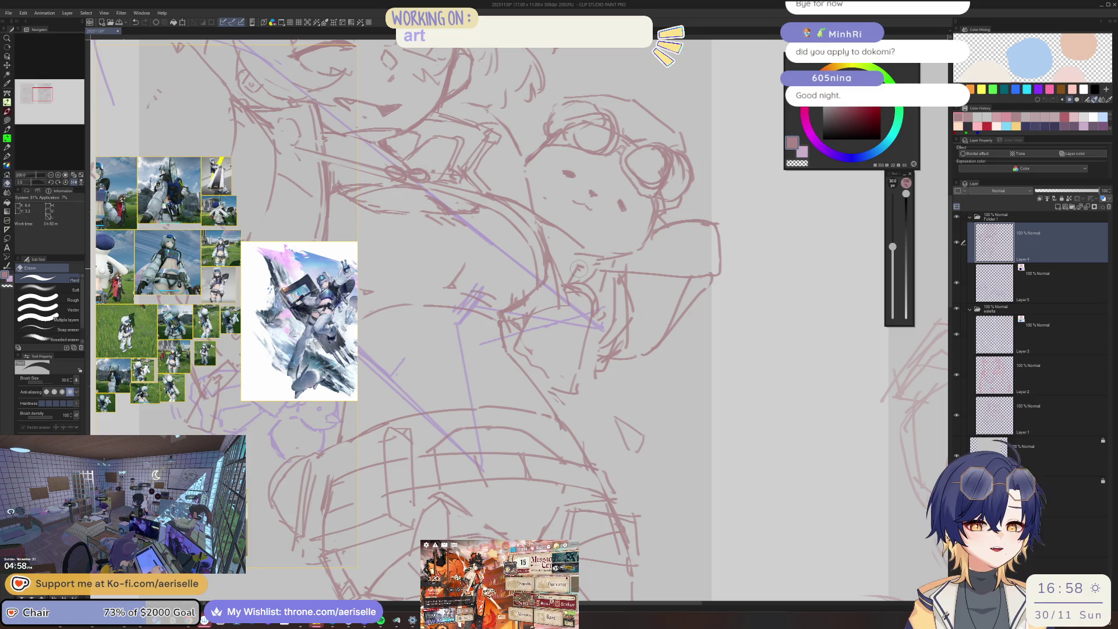
{"action": "key", "text": "h"}
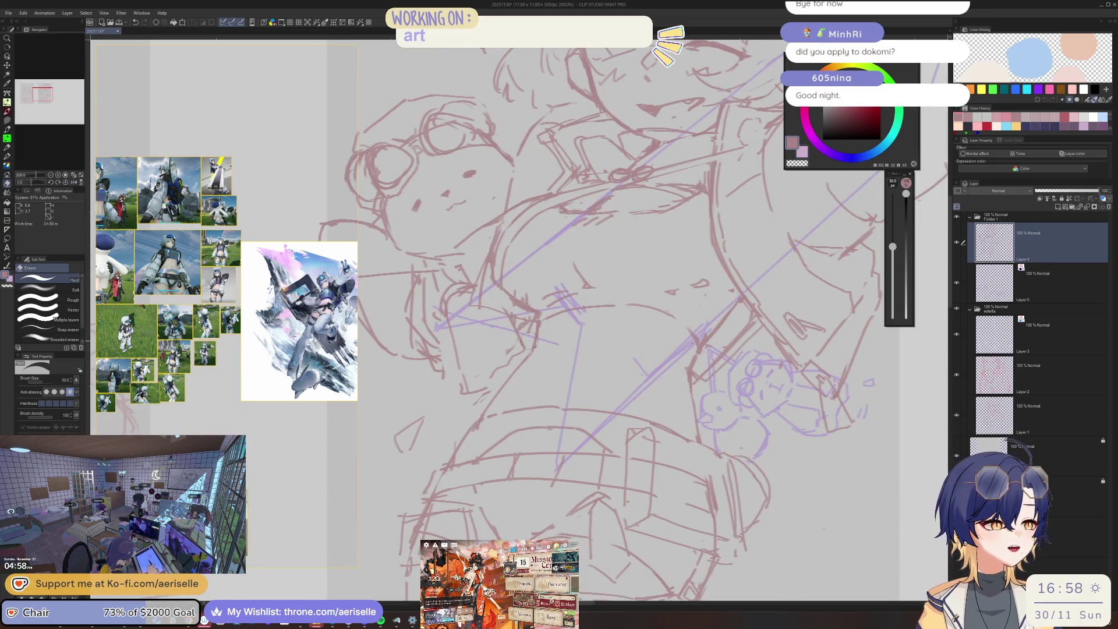
{"action": "scroll", "coordinate": [490, 341], "scroll_direction": "down", "scroll_amount": 1}
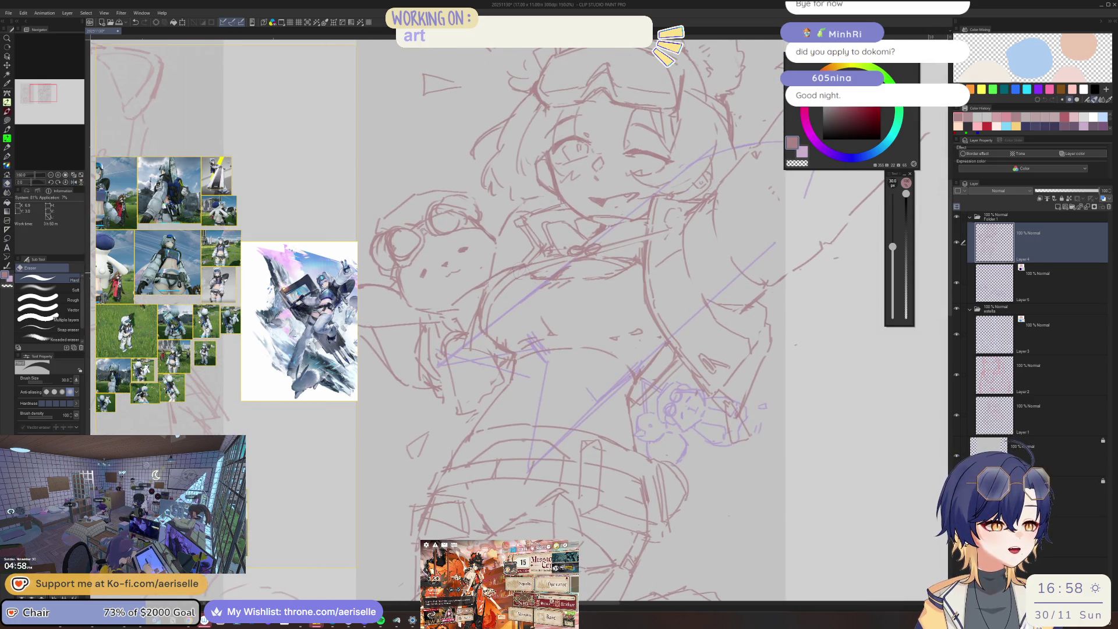
{"action": "key", "text": "h"}
{"action": "scroll", "coordinate": [625, 305], "scroll_direction": "down", "scroll_amount": 1}
{"action": "key", "text": "h"}
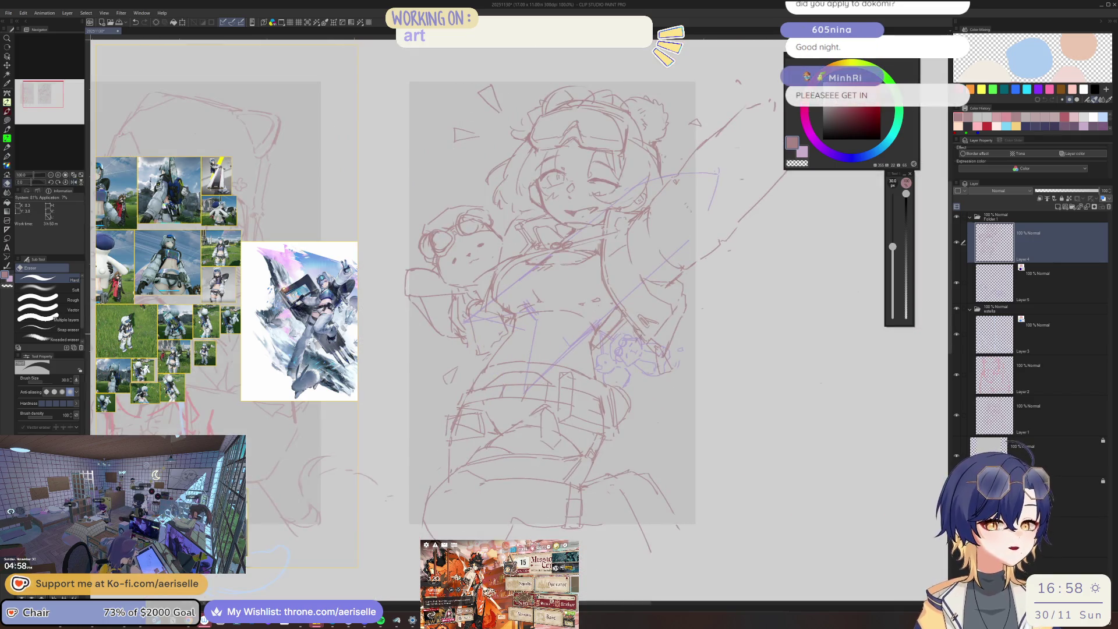
{"action": "scroll", "coordinate": [493, 319], "scroll_direction": "up", "scroll_amount": 4}
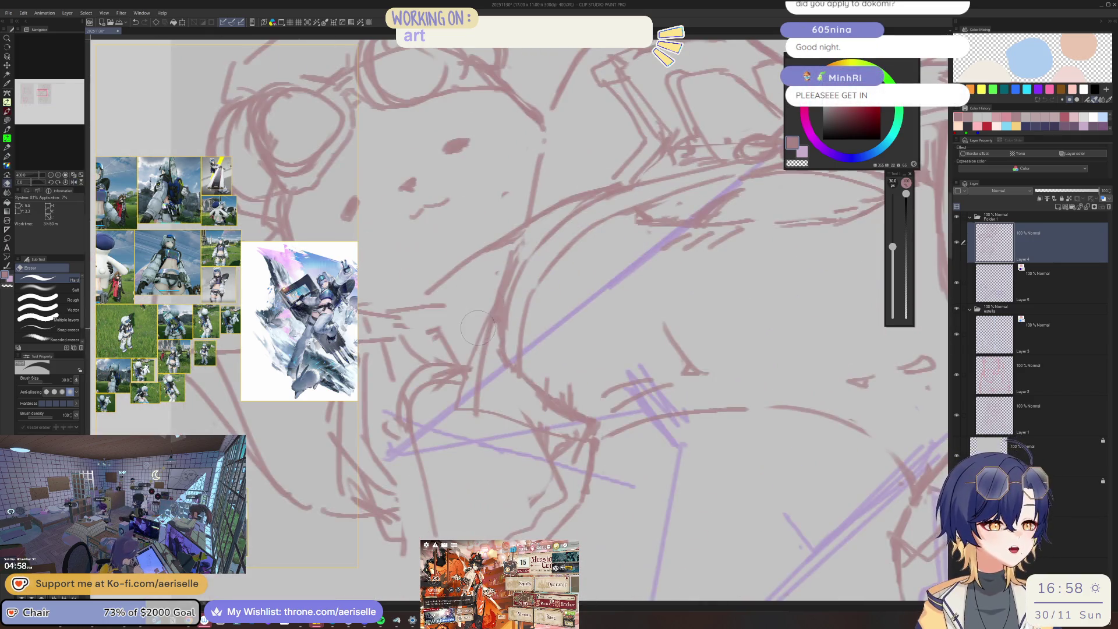
{"action": "key", "text": "bracketleft"}
{"action": "key", "text": "bracketleft"}
{"action": "key", "text": "bracketleft"}
{"action": "key", "text": "bracketleft"}
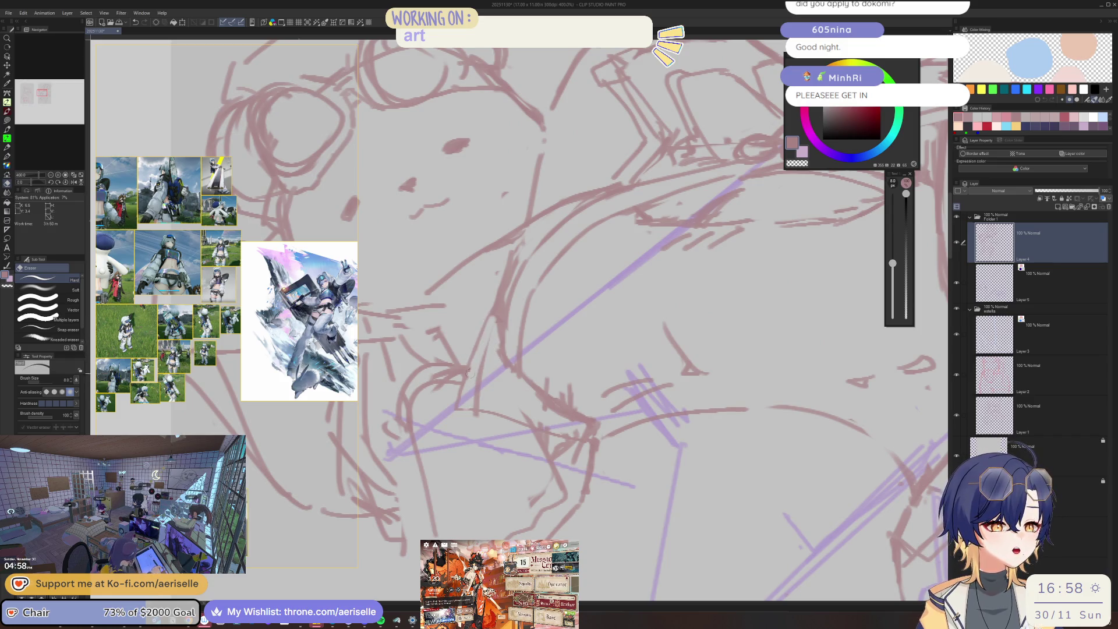
Zoom to 200%, set the eraser to 15, save the drawing, then mirror and zoom out further.
{"action": "key", "text": "p"}
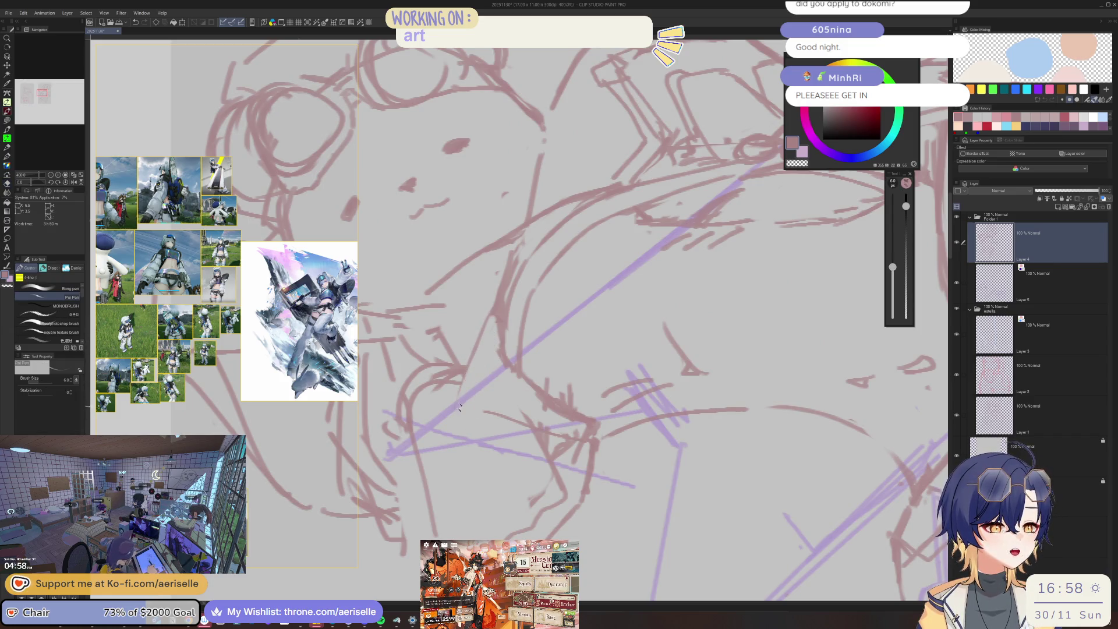
{"action": "key", "text": "h"}
{"action": "key", "text": "ctrl+minus"}
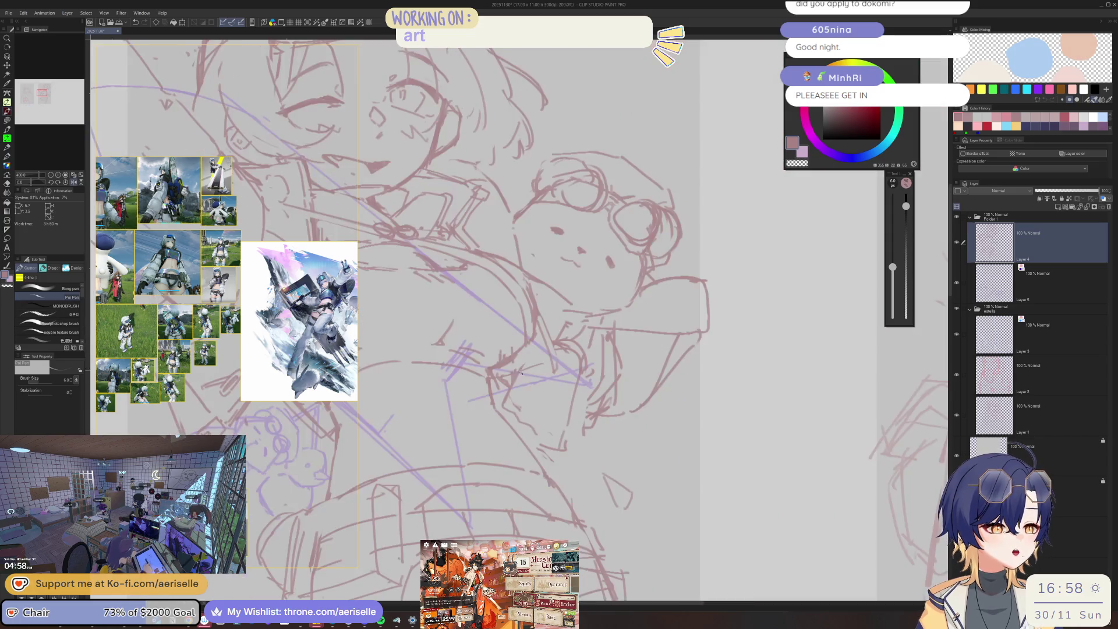
{"action": "key", "text": "e"}
{"action": "key", "text": "bracketright"}
{"action": "key", "text": "bracketright"}
{"action": "key", "text": "bracketright"}
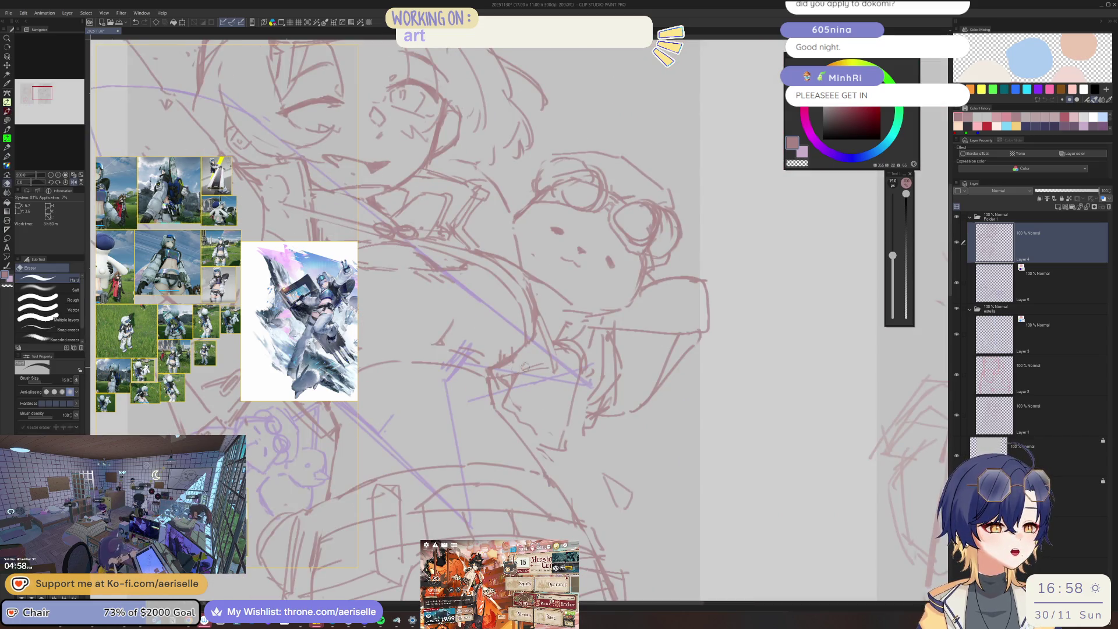
{"action": "key", "text": "p"}
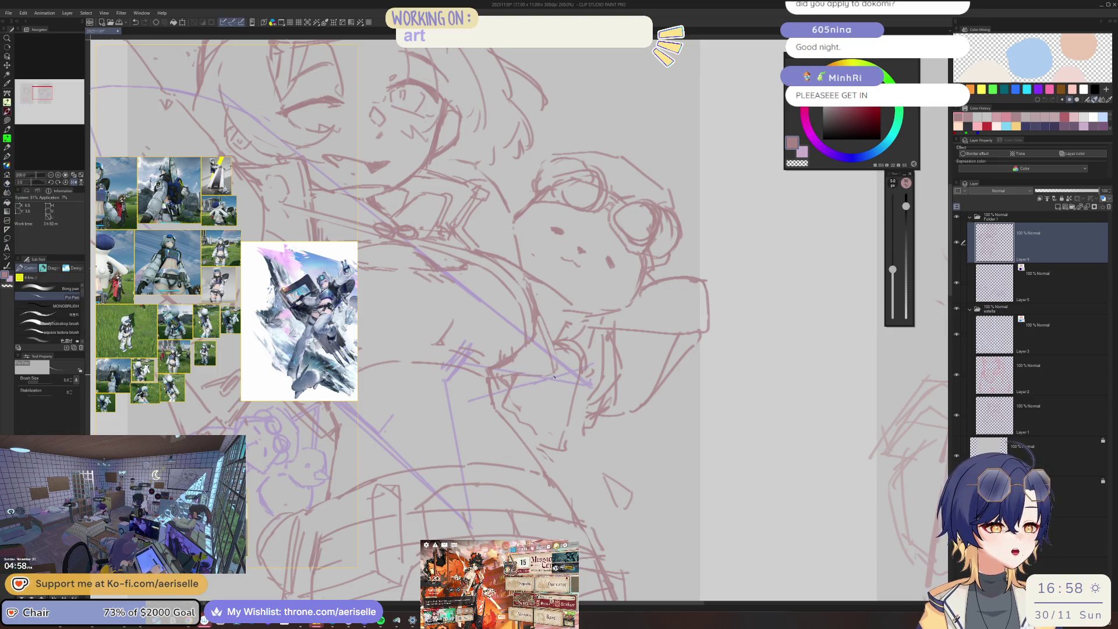
{"action": "key", "text": "h"}
{"action": "key", "text": "ctrl+s"}
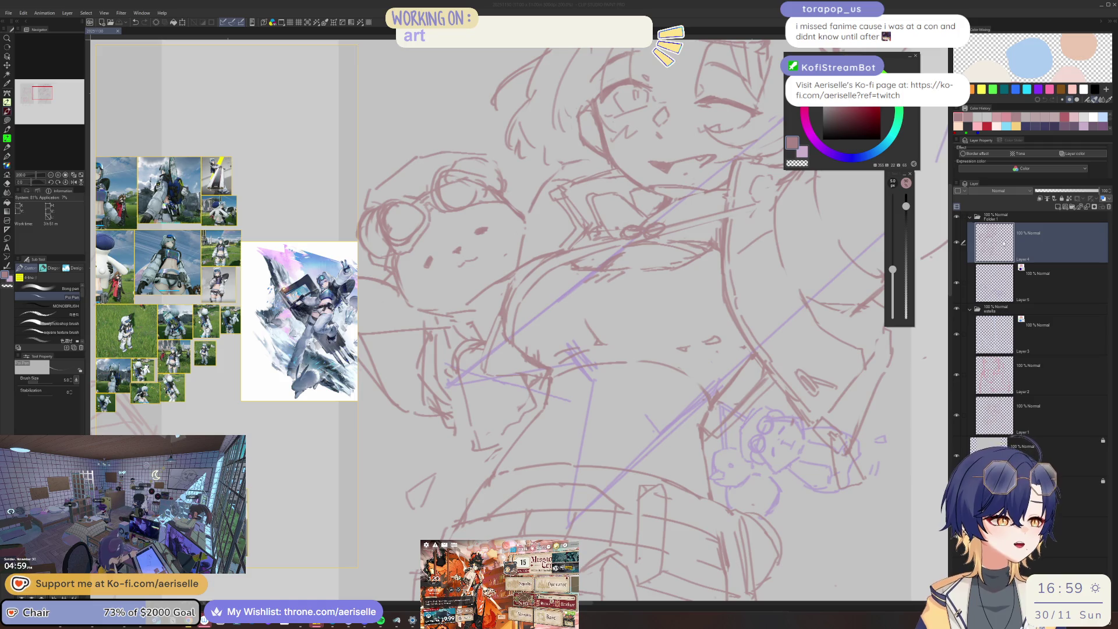
{"action": "key", "text": "h"}
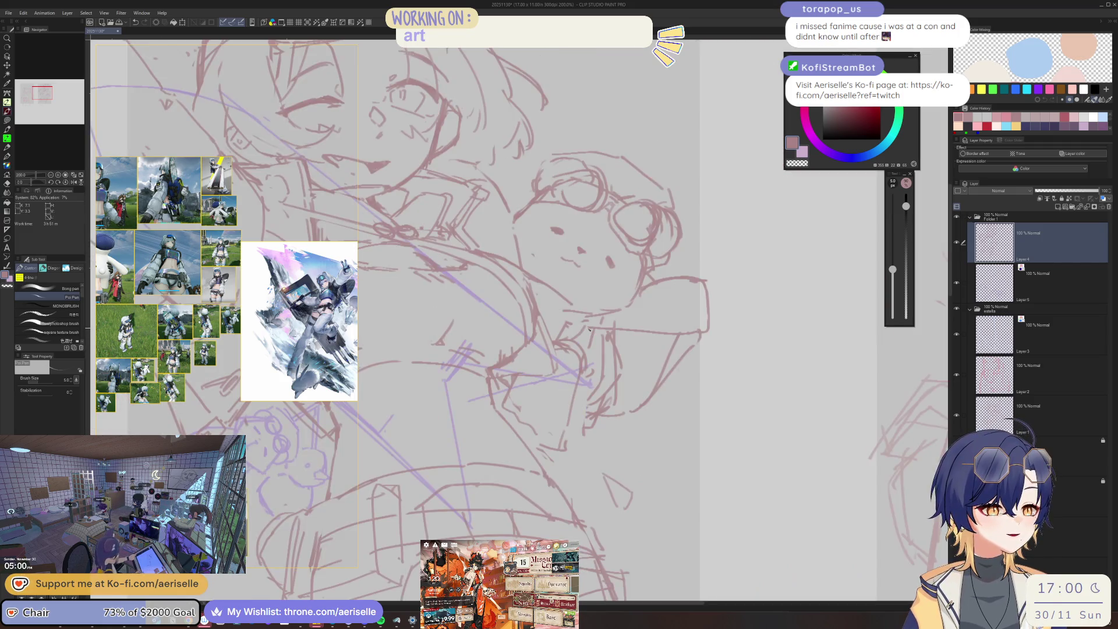
{"action": "key", "text": "ctrl+minus"}
Rotate the canvas about 25 degrees and draw the badge's left edge, belt line and right-edge stroke.
{"action": "key", "text": "h"}
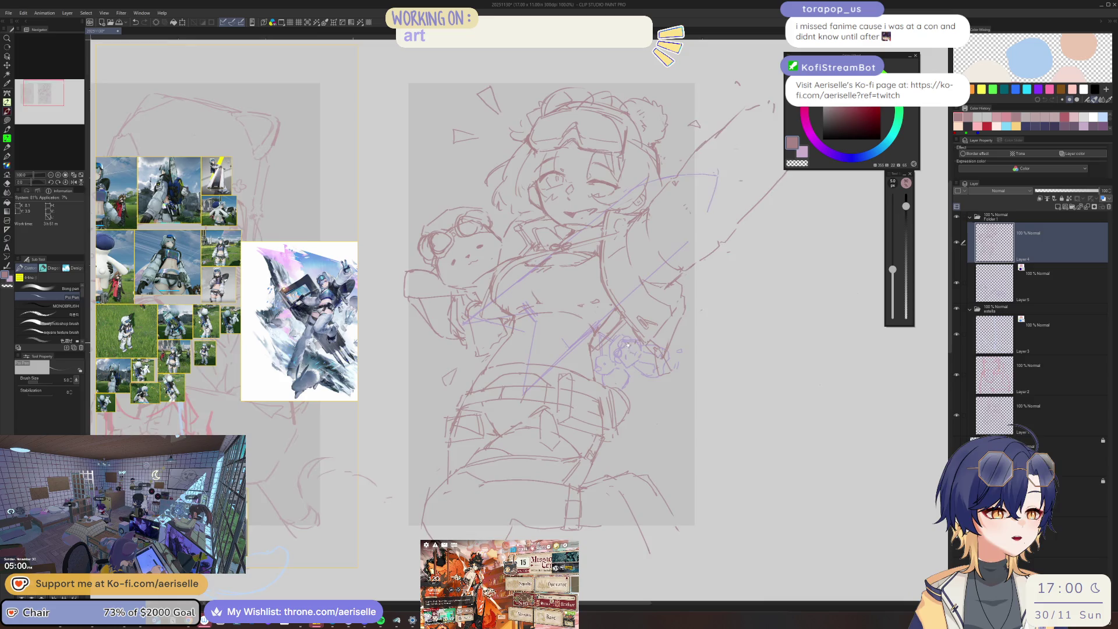
{"action": "scroll", "coordinate": [627, 345], "scroll_direction": "down", "scroll_amount": 2}
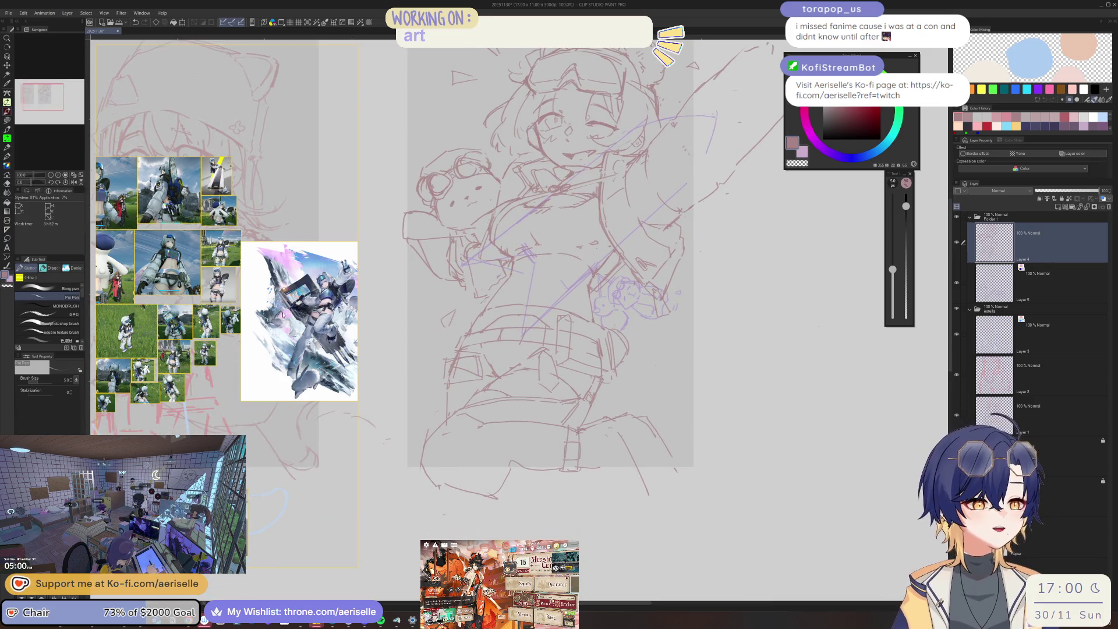
{"action": "scroll", "coordinate": [246, 255], "scroll_direction": "up", "scroll_amount": 5}
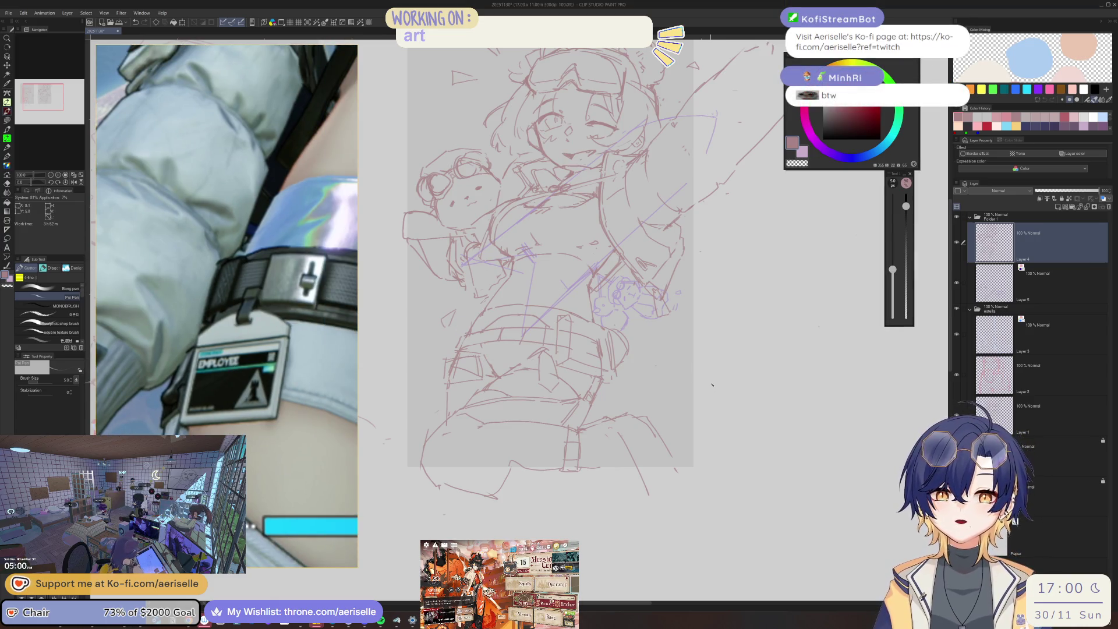
{"action": "scroll", "coordinate": [450, 359], "scroll_direction": "up", "scroll_amount": 4}
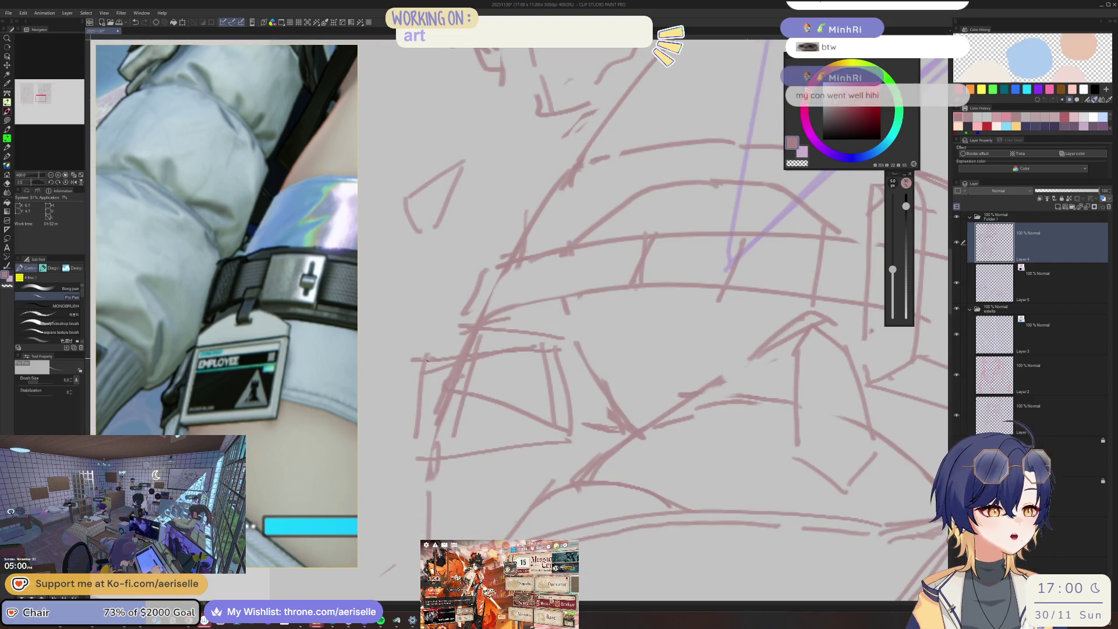
{"action": "left_click_drag", "start_coordinate": [443, 365], "coordinate": [469, 272]}
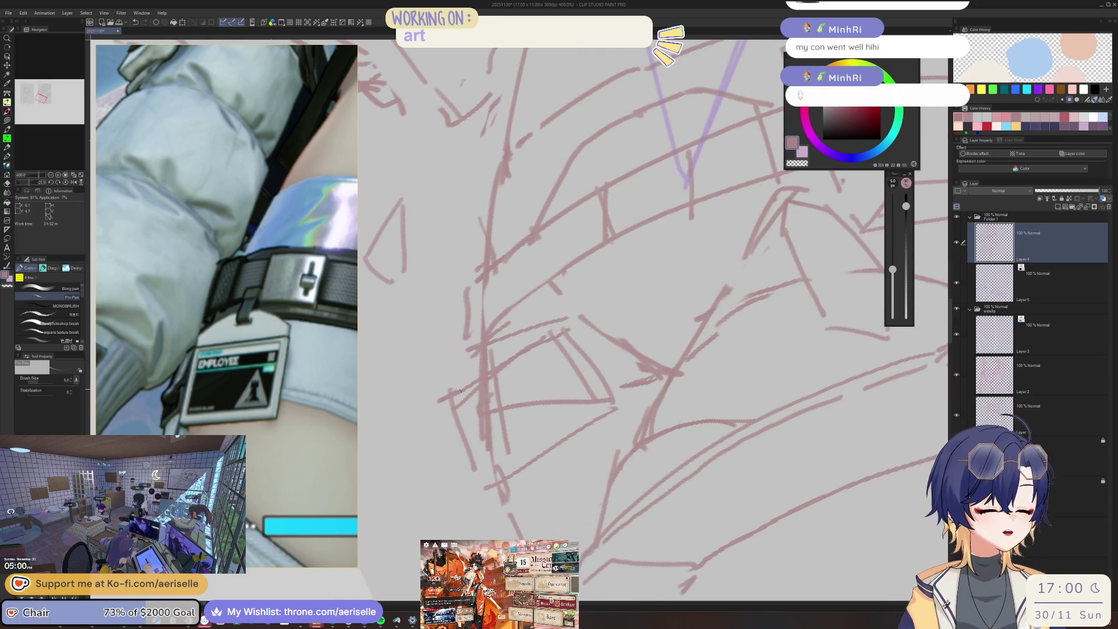
{"action": "left_click_drag", "start_coordinate": [443, 404], "coordinate": [483, 483]}
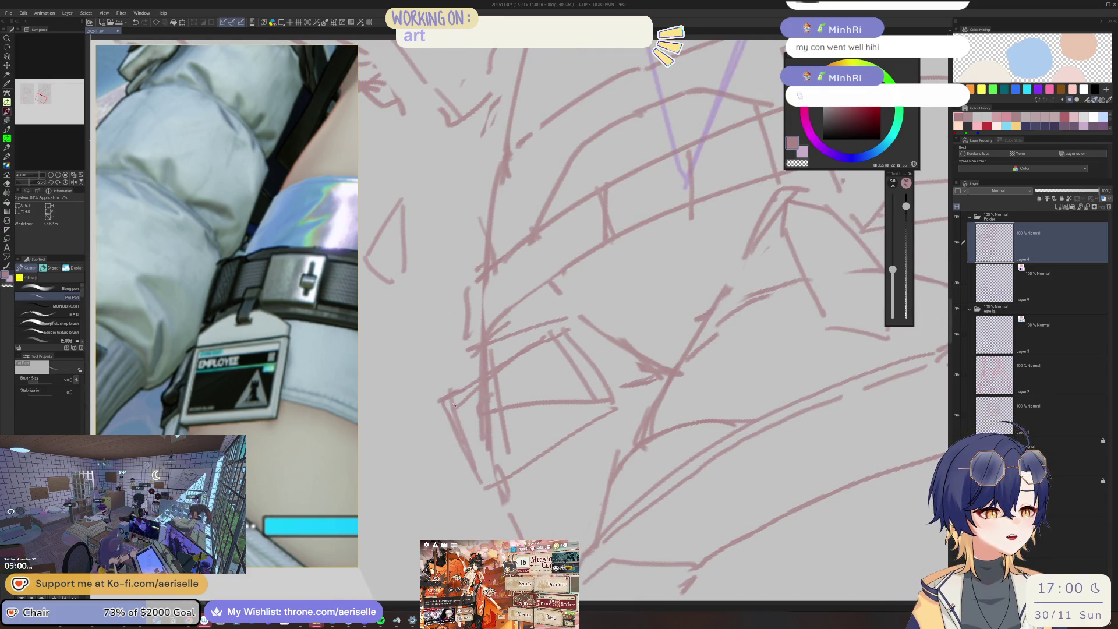
{"action": "left_click_drag", "start_coordinate": [568, 331], "coordinate": [569, 332]}
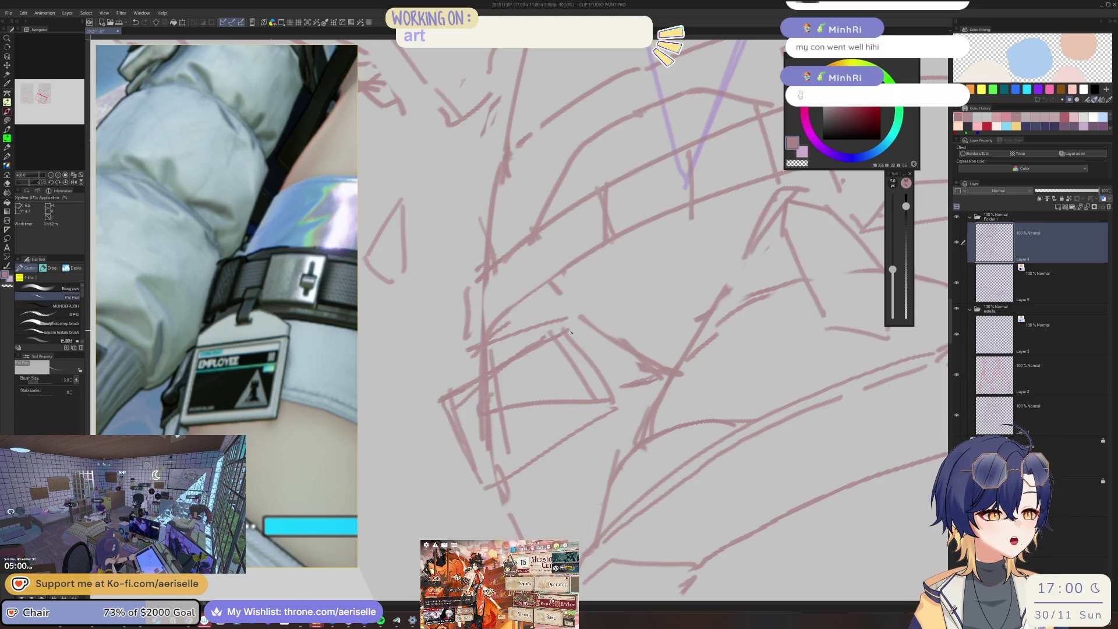
{"action": "left_click_drag", "start_coordinate": [584, 355], "coordinate": [619, 415]}
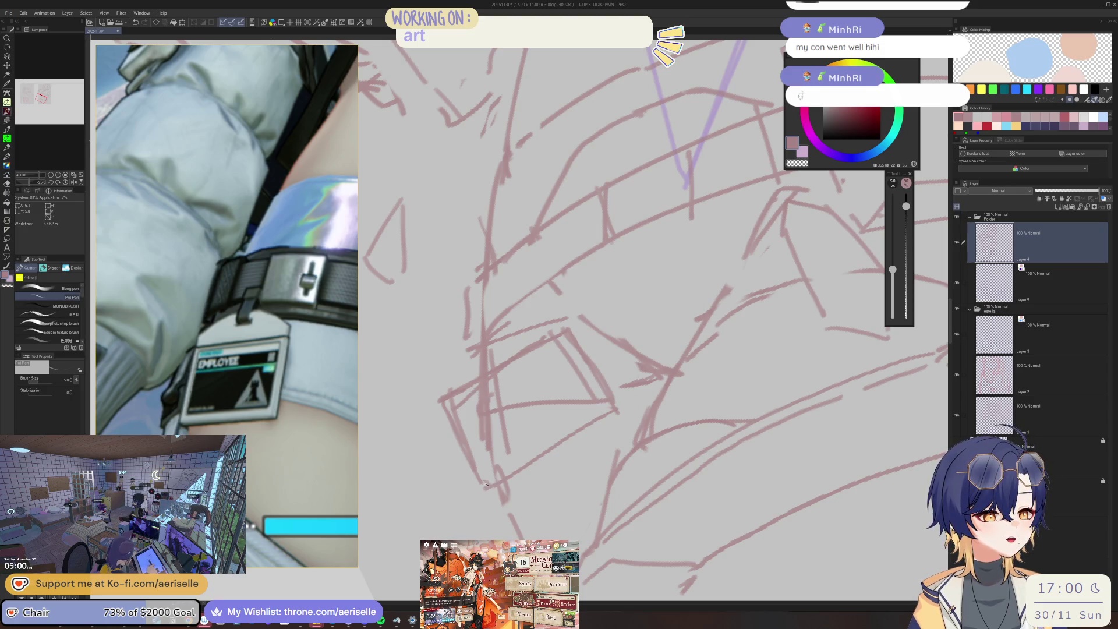
Erase overlapping strokes along the badge edges and add a straight line across the belt.
{"action": "key", "text": "e"}
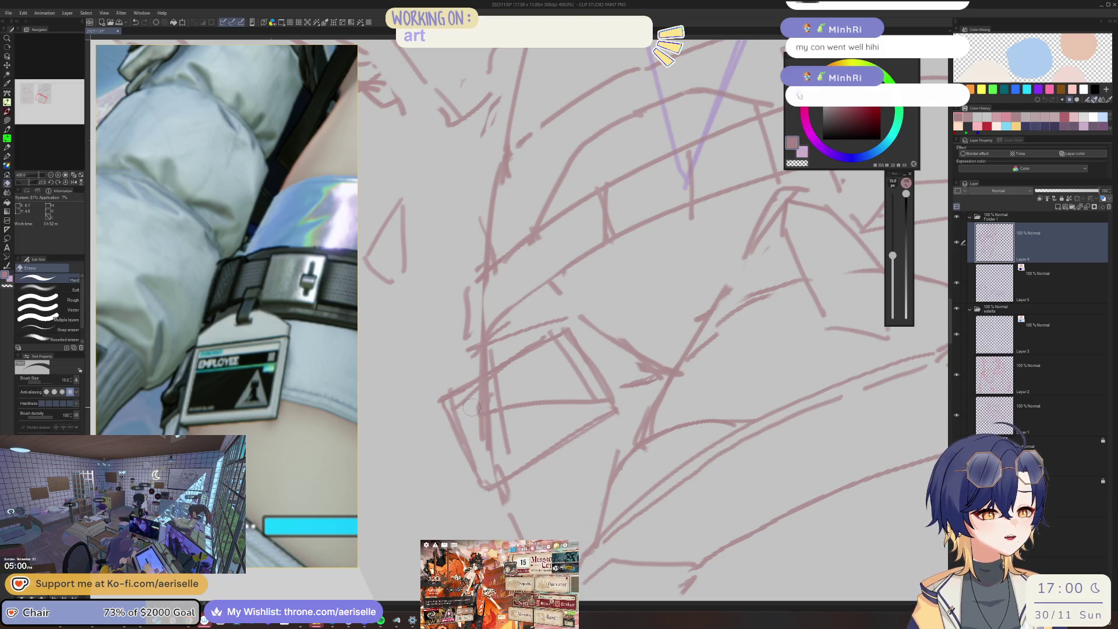
{"action": "left_click_drag", "start_coordinate": [454, 405], "coordinate": [490, 466]}
{"action": "left_click_drag", "start_coordinate": [563, 347], "coordinate": [588, 394]}
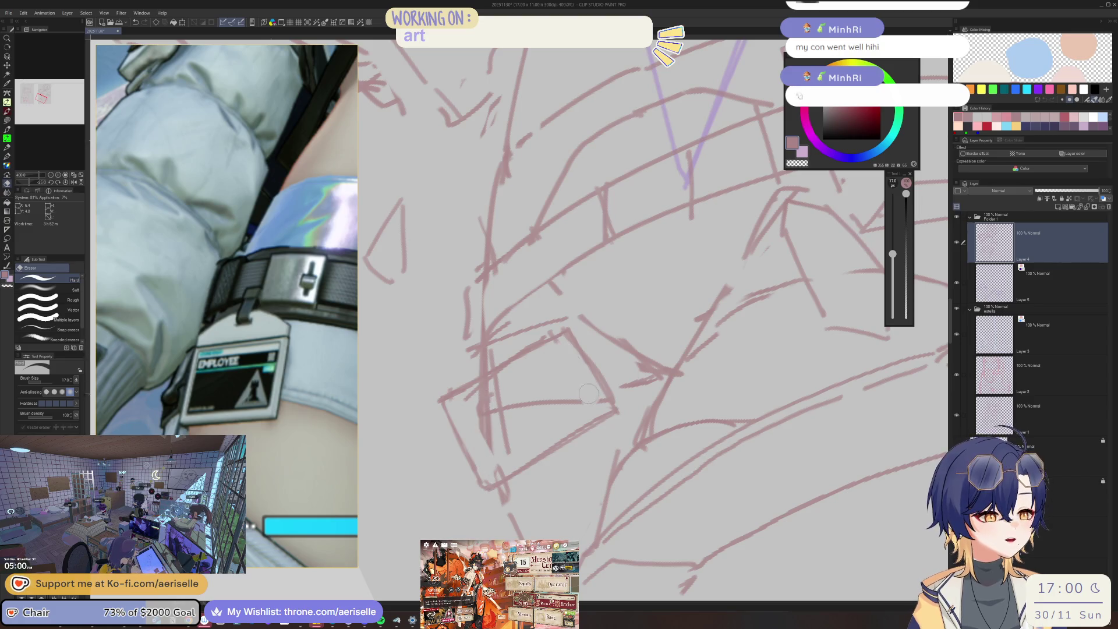
{"action": "key", "text": "p"}
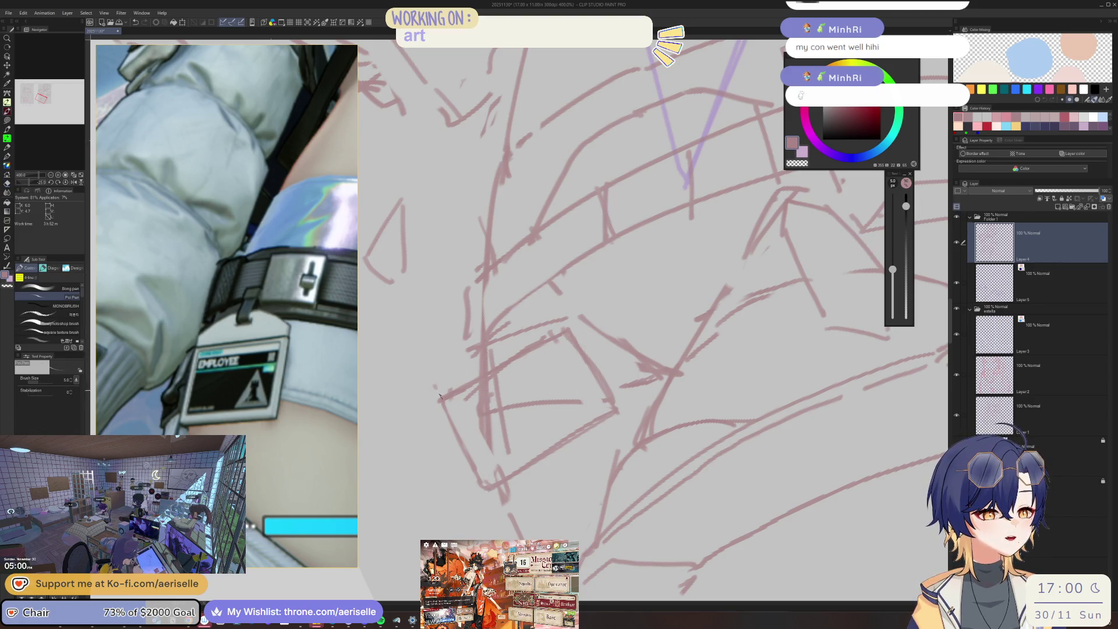
{"action": "left_click", "coordinate": [464, 338], "text": "shift"}
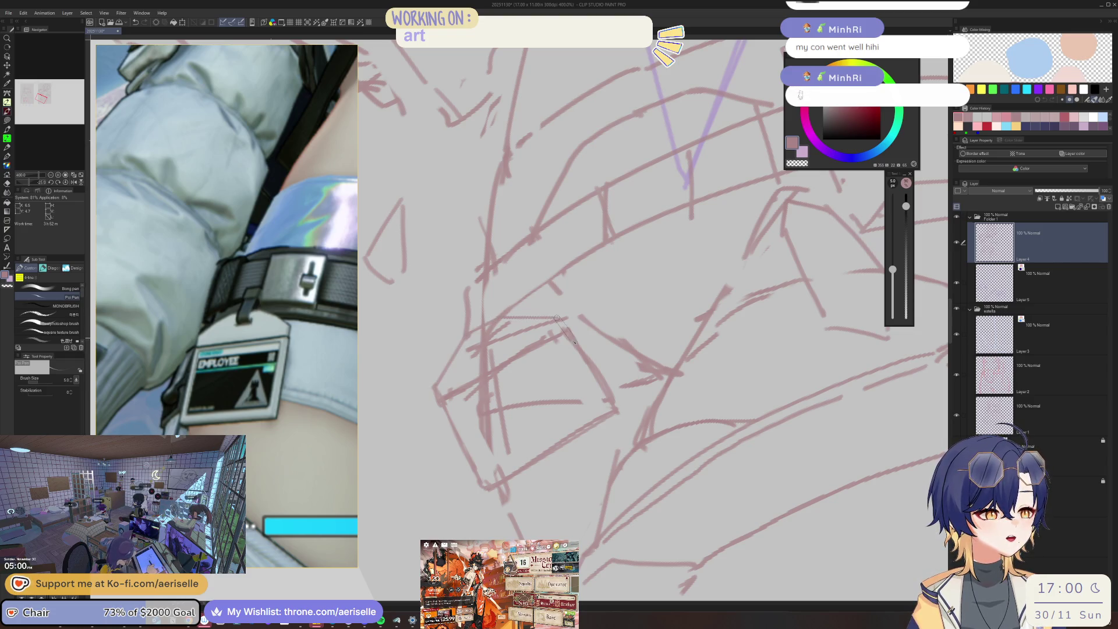
{"action": "scroll", "coordinate": [598, 260], "scroll_direction": "down", "scroll_amount": 2}
{"action": "scroll", "coordinate": [598, 260], "scroll_direction": "down", "scroll_amount": 2}
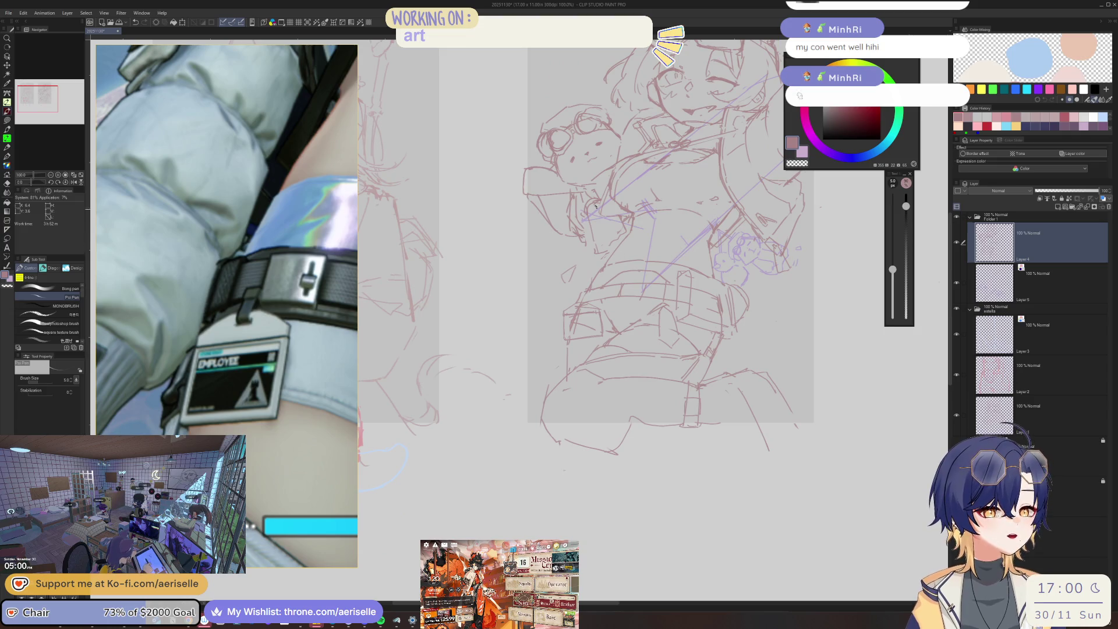
Zoom out to both sketches, mirror the canvas, and add a short stroke on the head.
{"action": "left_click_drag", "start_coordinate": [591, 258], "coordinate": [605, 362]}
{"action": "scroll", "coordinate": [616, 393], "scroll_direction": "down", "scroll_amount": 1}
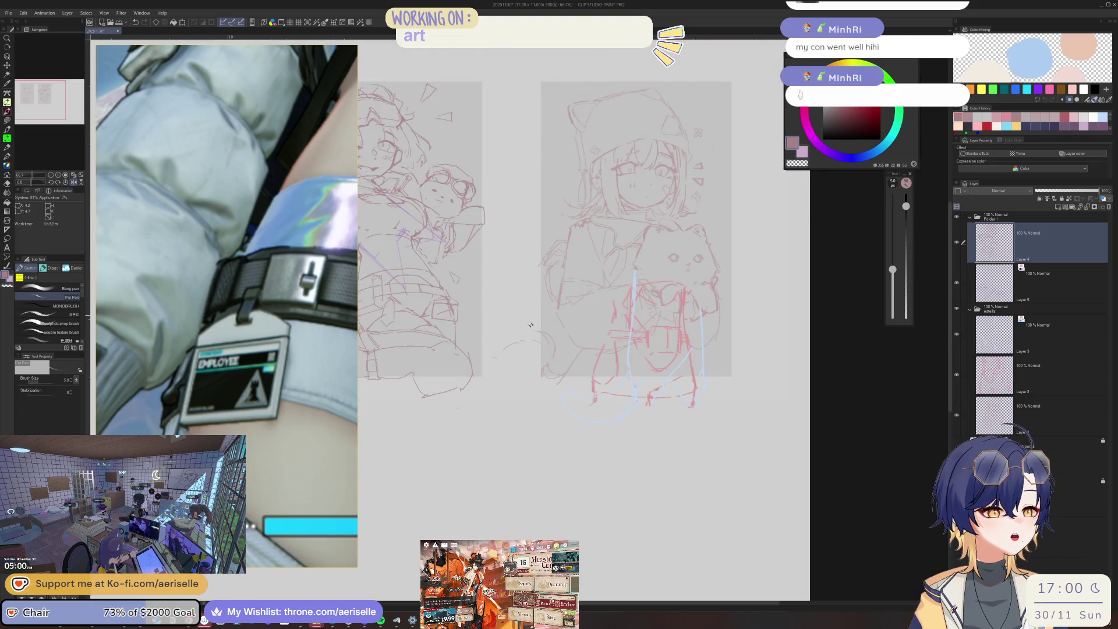
{"action": "key", "text": "h"}
{"action": "scroll", "coordinate": [617, 393], "scroll_direction": "down", "scroll_amount": 1}
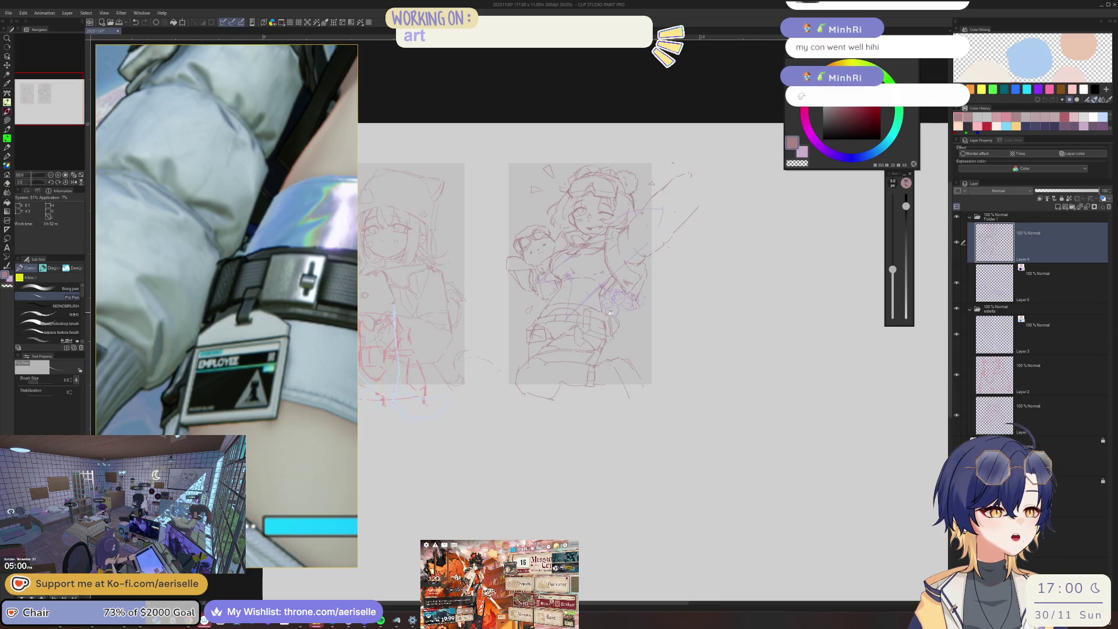
{"action": "scroll", "coordinate": [645, 240], "scroll_direction": "up", "scroll_amount": 4}
{"action": "key", "text": "e"}
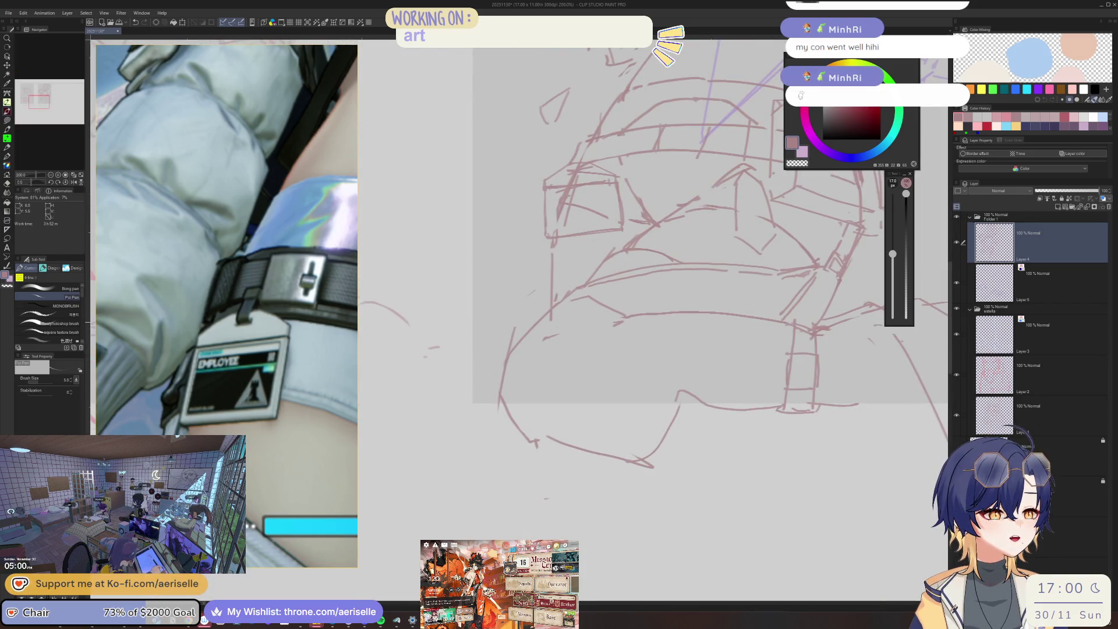
{"action": "key", "text": "p"}
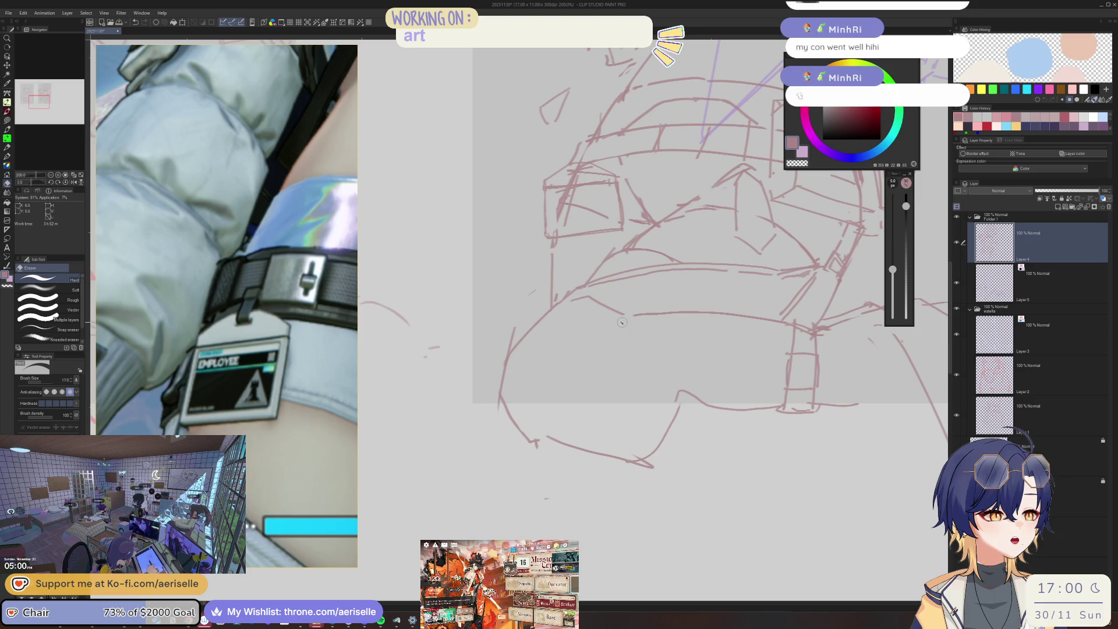
{"action": "left_click_drag", "start_coordinate": [618, 317], "coordinate": [560, 330]}
Enlarge the full-body reference illustration, turn the canvas to a better angle, and bring up the launcher.
{"action": "scroll", "coordinate": [624, 315], "scroll_direction": "down", "scroll_amount": 3}
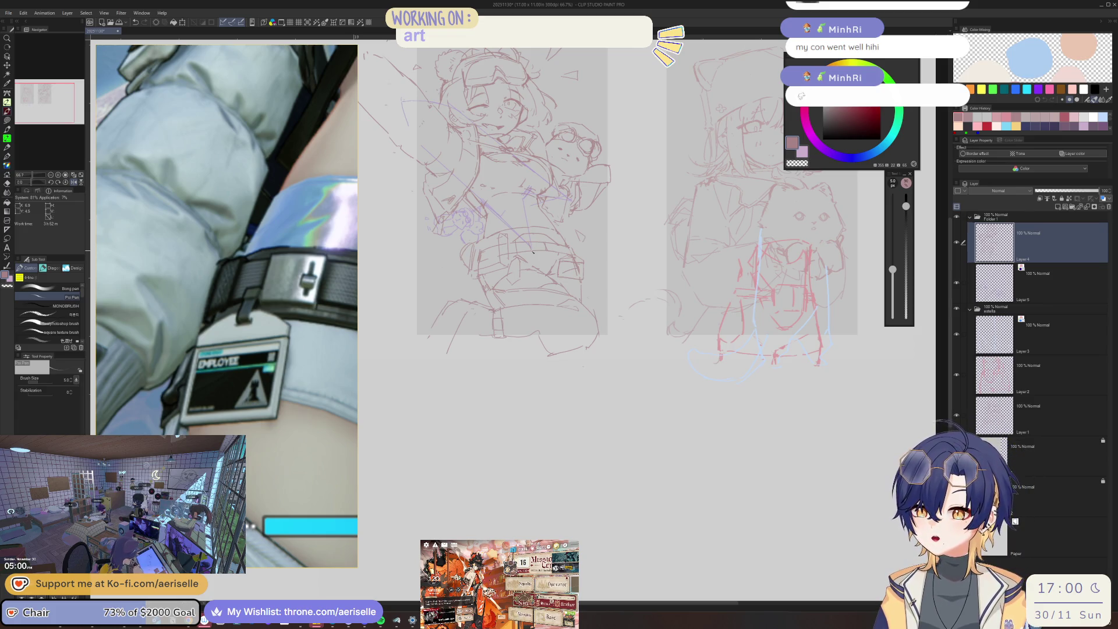
{"action": "scroll", "coordinate": [284, 356], "scroll_direction": "down", "scroll_amount": 5}
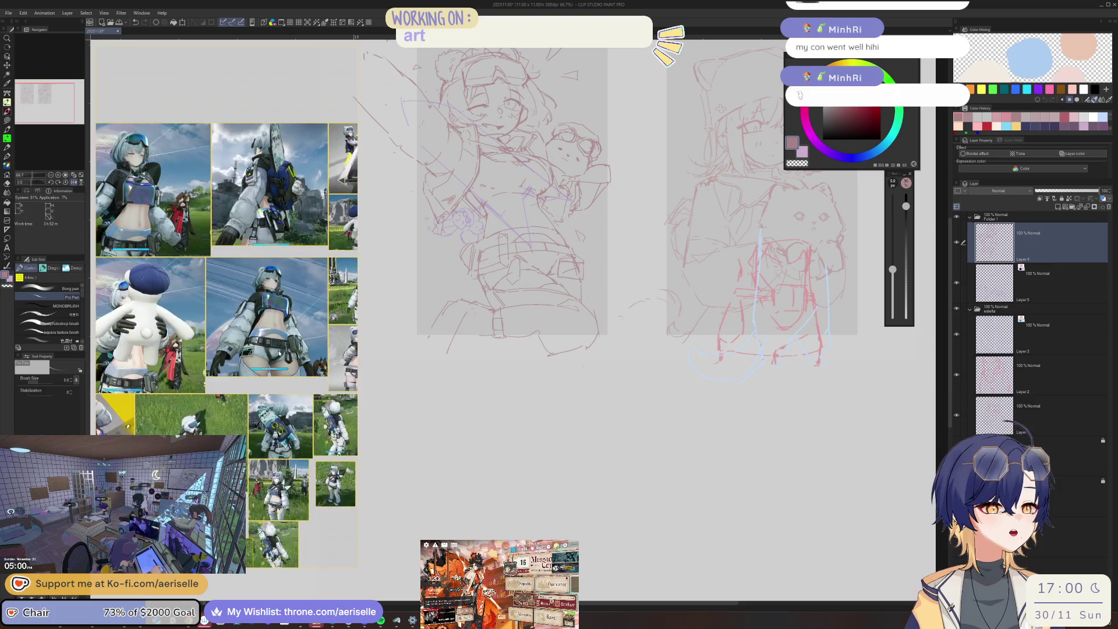
{"action": "double_click", "coordinate": [284, 356]}
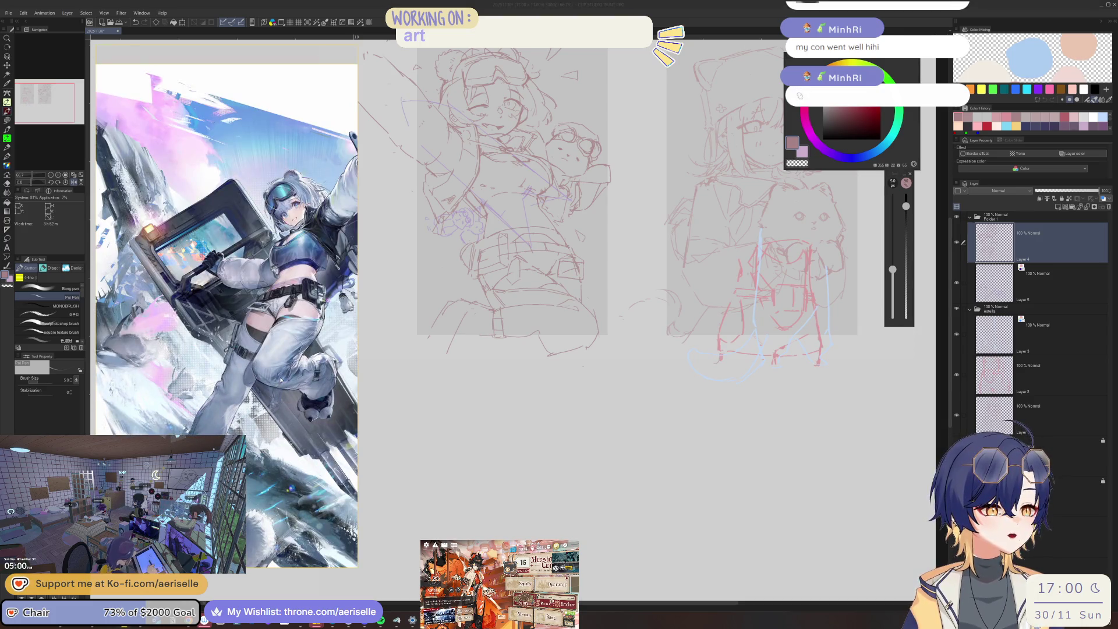
{"action": "scroll", "coordinate": [567, 324], "scroll_direction": "up", "scroll_amount": 5}
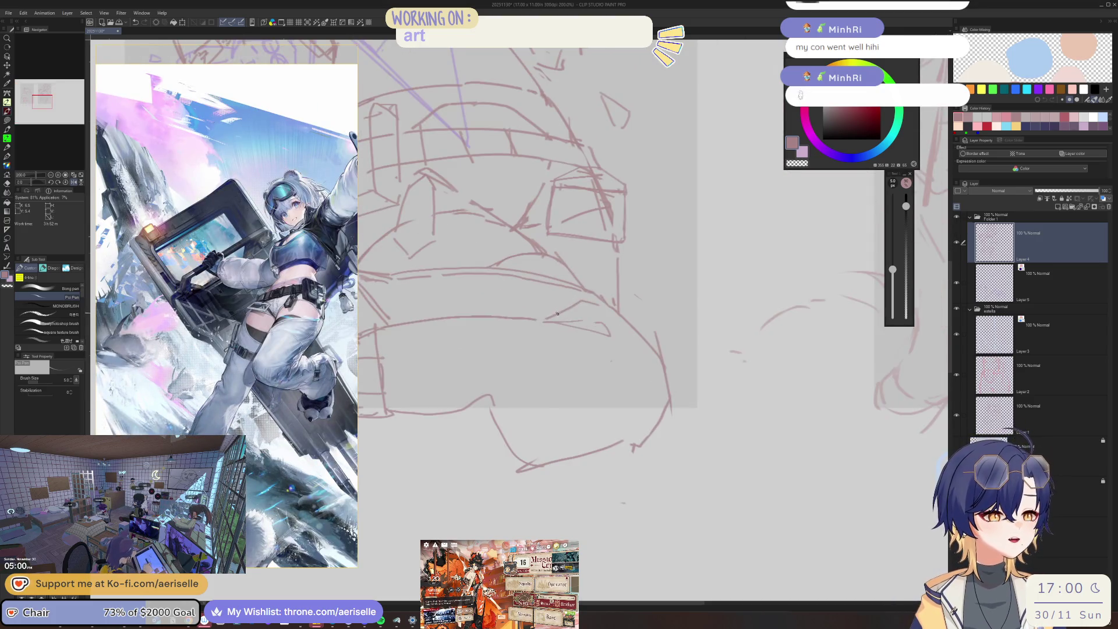
{"action": "key", "text": "e"}
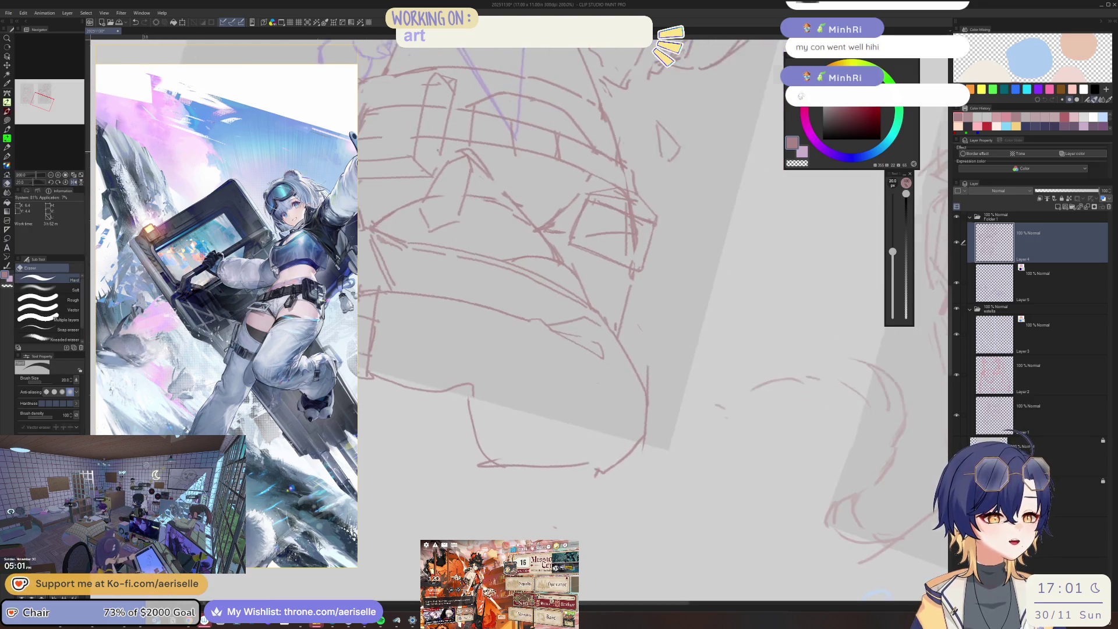
{"action": "key", "text": "p"}
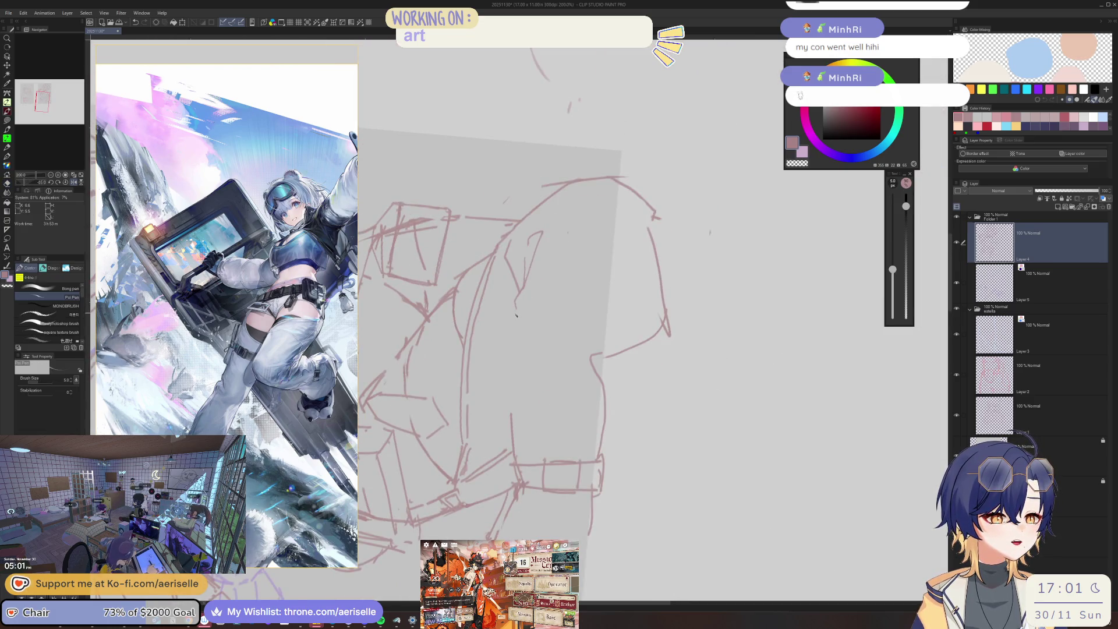
{"action": "mouse_move", "coordinate": [516, 337]}
{"action": "left_mouse_down"}
{"action": "mouse_move", "coordinate": [541, 315]}
{"action": "mouse_move", "coordinate": [530, 316]}
{"action": "left_mouse_up"}
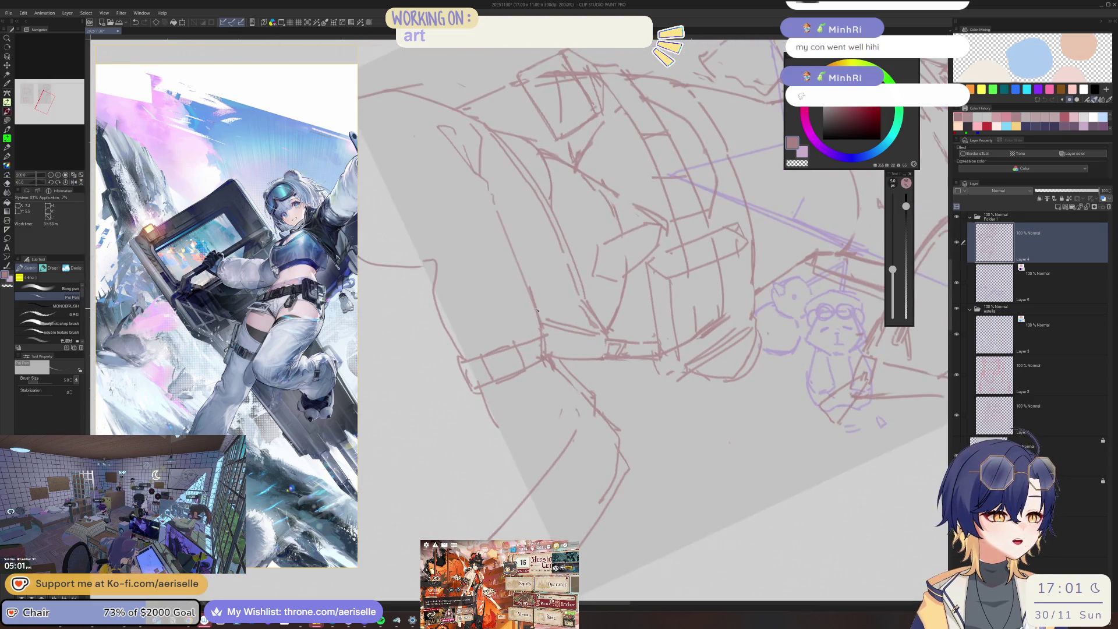
{"action": "key", "text": "e"}
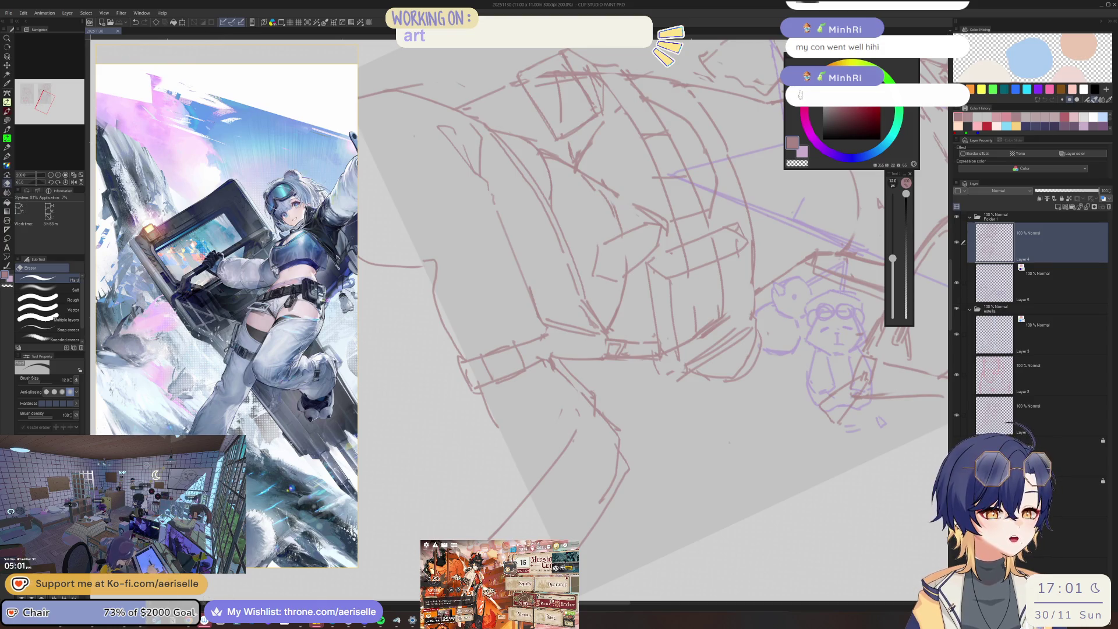
{"action": "key", "text": "alt+Tab"}
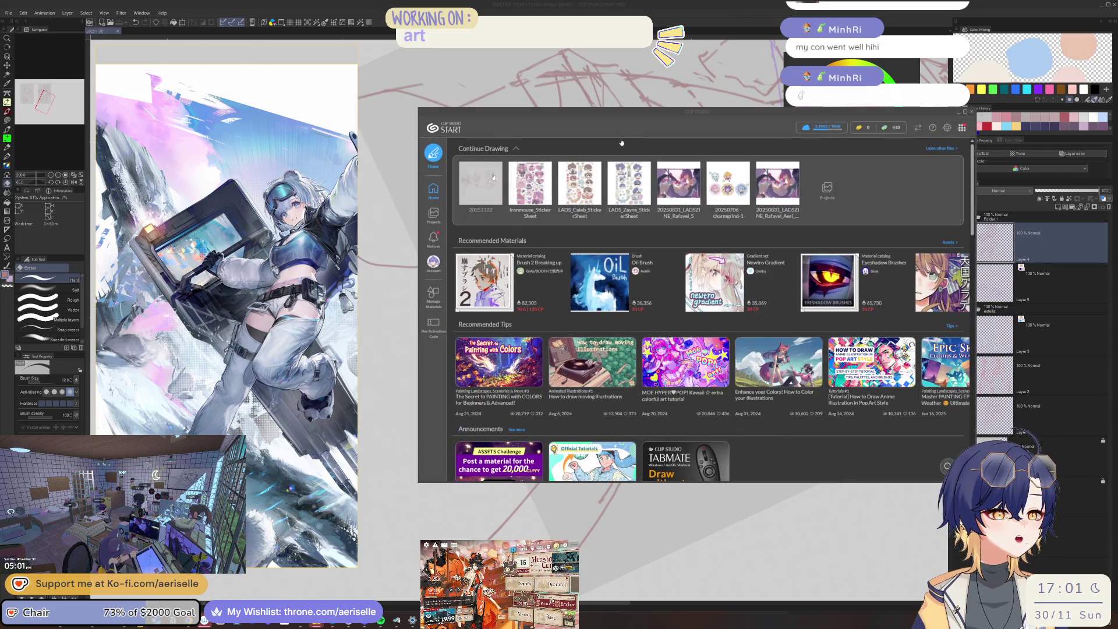
Open the 20251122 cat sketch, pan across it, then return to the 20251130 bear-girl tab.
{"action": "left_click", "coordinate": [494, 178]}
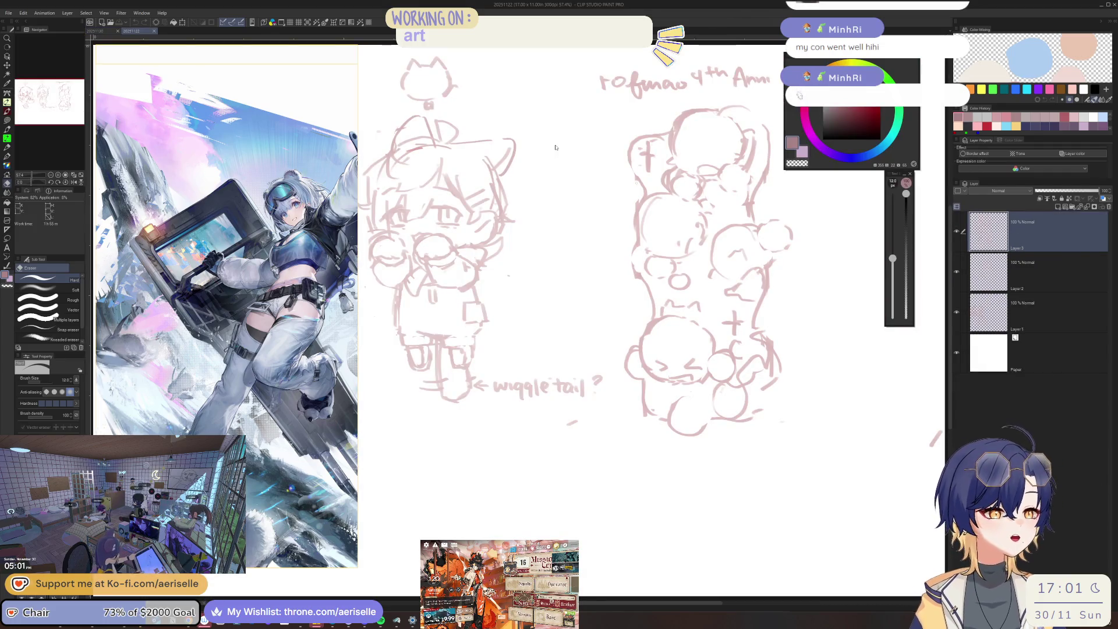
{"action": "mouse_move", "coordinate": [644, 221]}
{"action": "left_mouse_down"}
{"action": "mouse_move", "coordinate": [664, 300]}
{"action": "mouse_move", "coordinate": [576, 345]}
{"action": "left_mouse_up"}
{"action": "scroll", "coordinate": [664, 300], "scroll_direction": "up", "scroll_amount": 3}
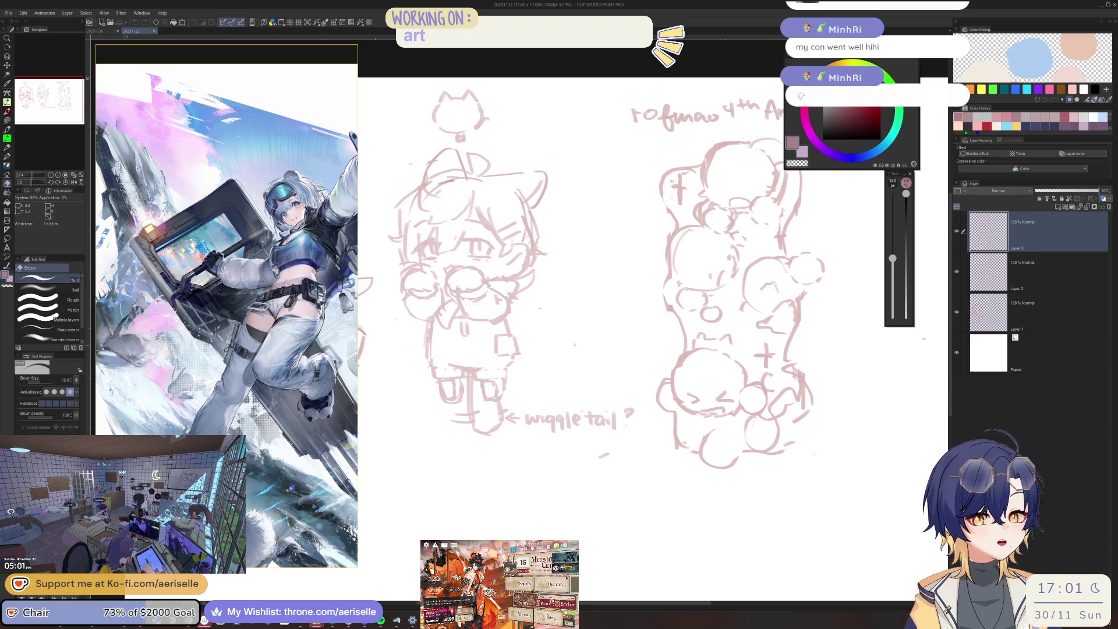
{"action": "mouse_move", "coordinate": [575, 344]}
{"action": "left_mouse_down"}
{"action": "mouse_move", "coordinate": [437, 350]}
{"action": "mouse_move", "coordinate": [623, 285]}
{"action": "mouse_move", "coordinate": [827, 284]}
{"action": "mouse_move", "coordinate": [850, 273]}
{"action": "left_mouse_up"}
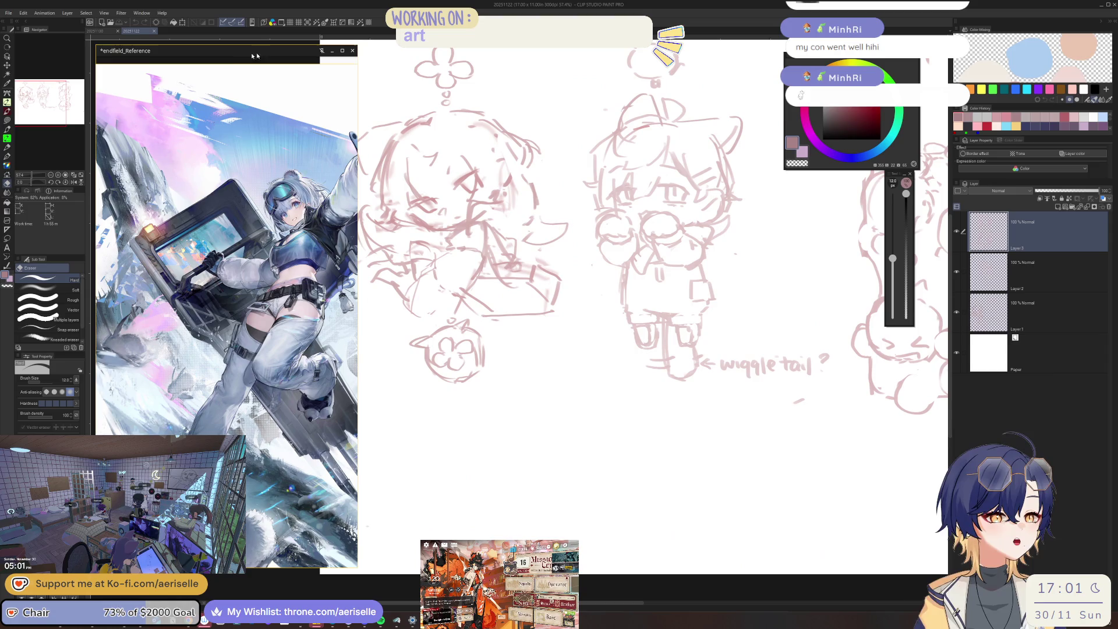
{"action": "left_click", "coordinate": [100, 31]}
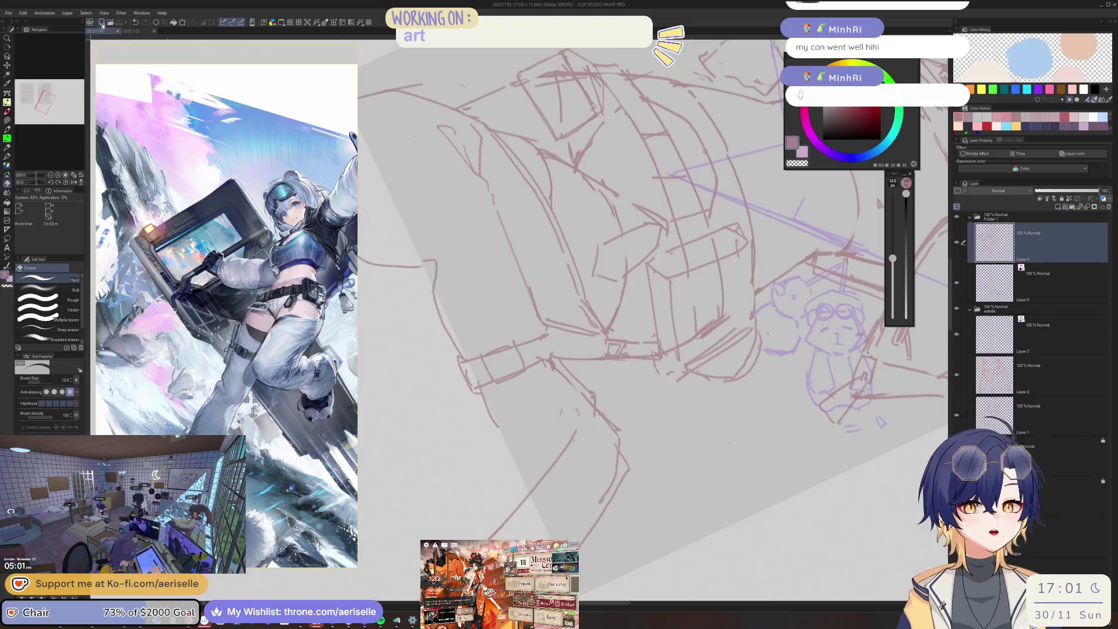
{"action": "left_click_drag", "start_coordinate": [547, 284], "coordinate": [534, 331]}
{"action": "scroll", "coordinate": [558, 340], "scroll_direction": "up", "scroll_amount": 2}
{"action": "key", "text": "p"}
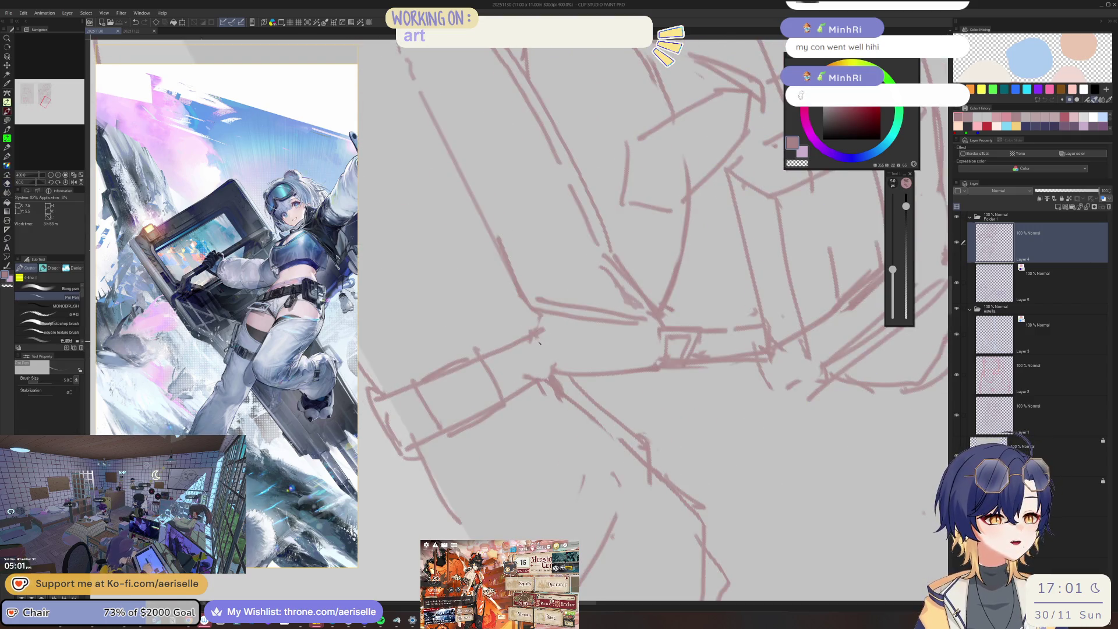
{"action": "key", "text": "e"}
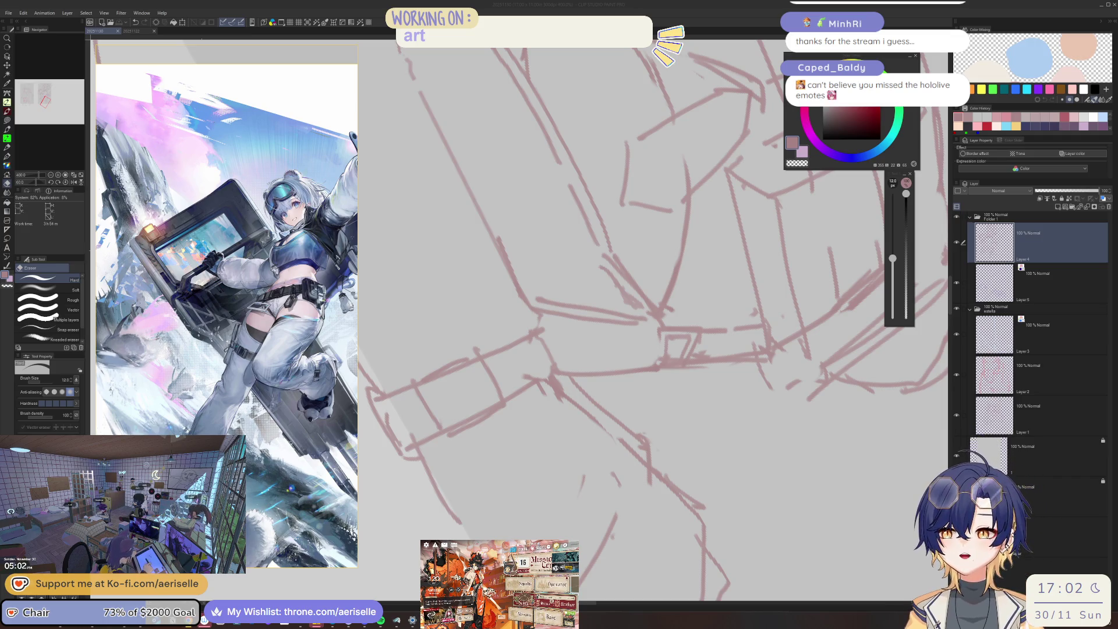
{"action": "scroll", "coordinate": [610, 252], "scroll_direction": "down", "scroll_amount": 2}
Reset the canvas rotation to upright, zoom out, and centre the bear-girl sketch in view.
{"action": "scroll", "coordinate": [609, 252], "scroll_direction": "down", "scroll_amount": 3}
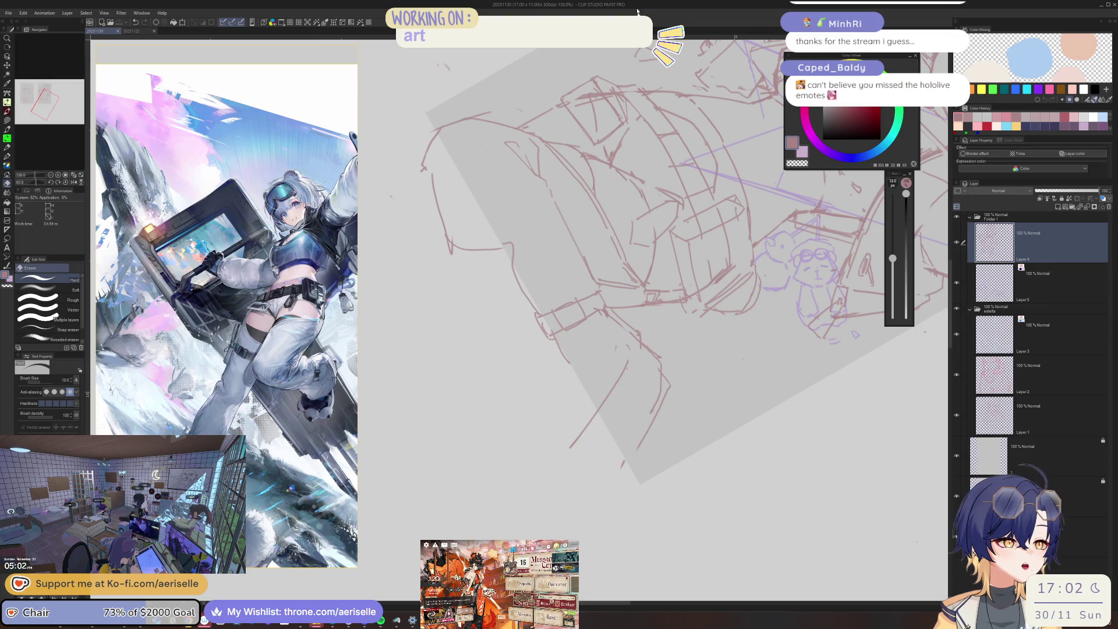
{"action": "key", "text": "ctrl+0"}
{"action": "scroll", "coordinate": [674, 304], "scroll_direction": "down", "scroll_amount": 2}
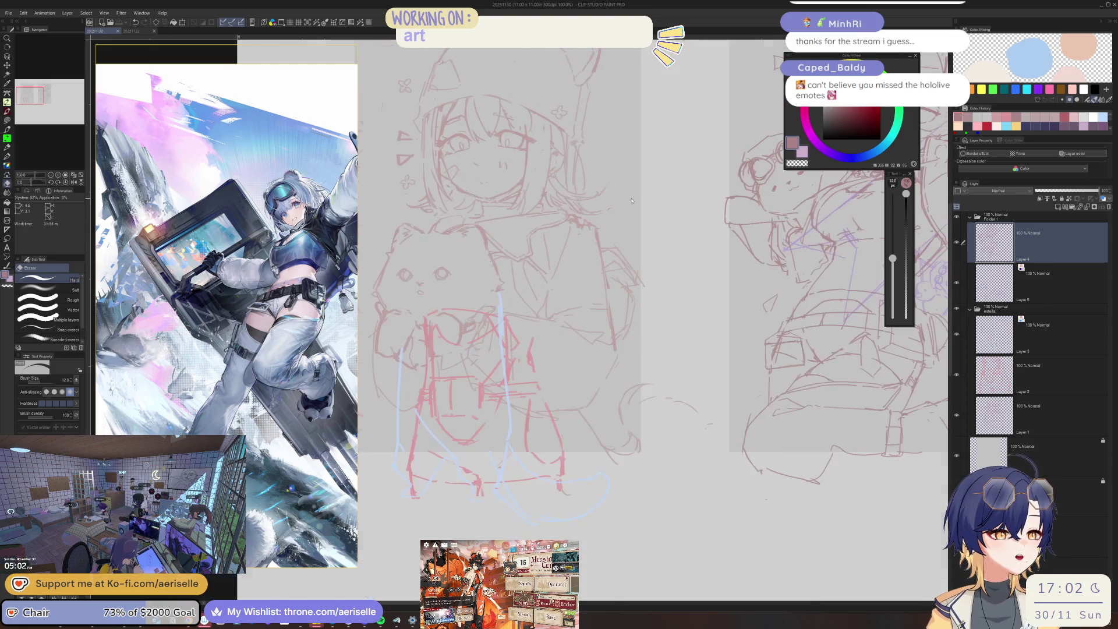
{"action": "mouse_move", "coordinate": [674, 304]}
{"action": "left_mouse_down"}
{"action": "mouse_move", "coordinate": [492, 331]}
{"action": "mouse_move", "coordinate": [476, 362]}
{"action": "left_mouse_up"}
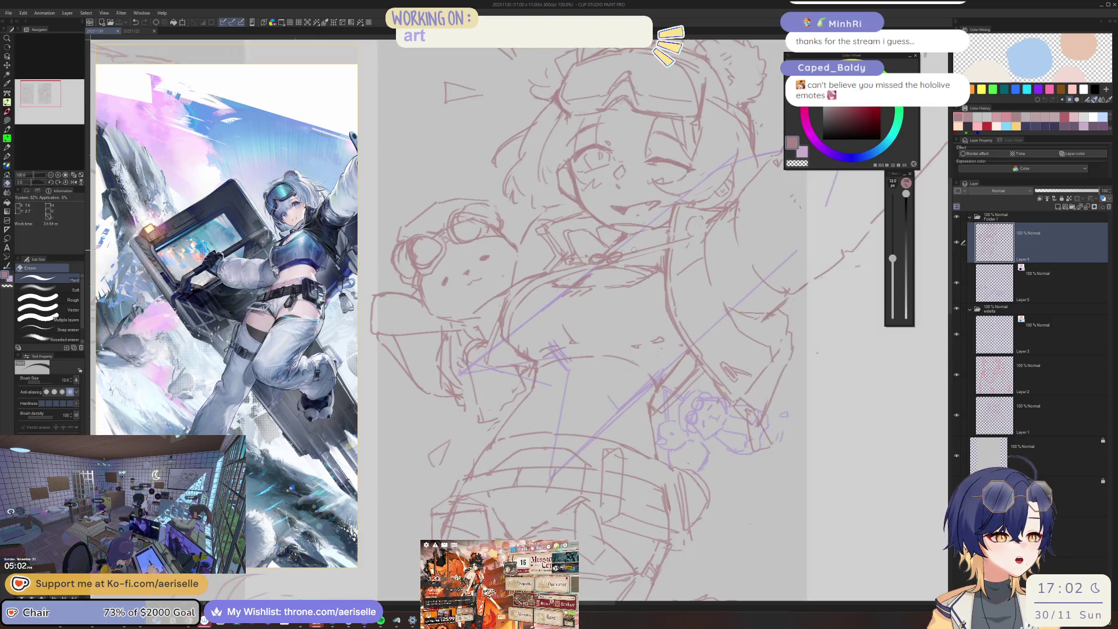
{"action": "scroll", "coordinate": [625, 236], "scroll_direction": "right", "scroll_amount": 5}
{"action": "scroll", "coordinate": [625, 236], "scroll_direction": "down", "scroll_amount": 2}
Flip the canvas view horizontally and zoom to about 50% to compare both sketches mirrored.
{"action": "key", "text": "h"}
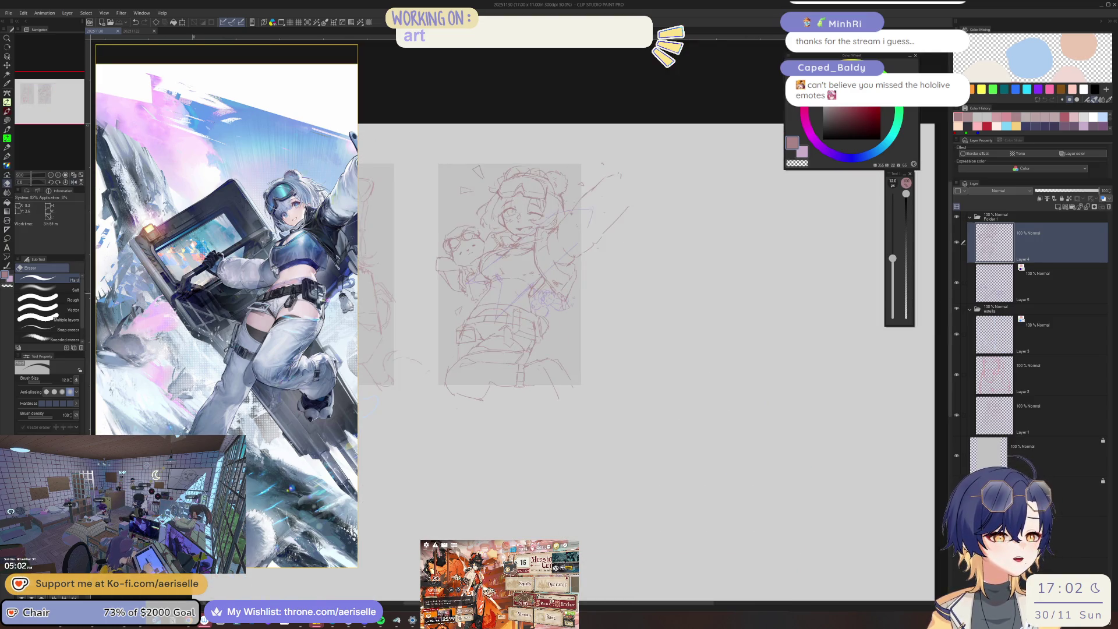
{"action": "scroll", "coordinate": [783, 307], "scroll_direction": "up", "scroll_amount": 1}
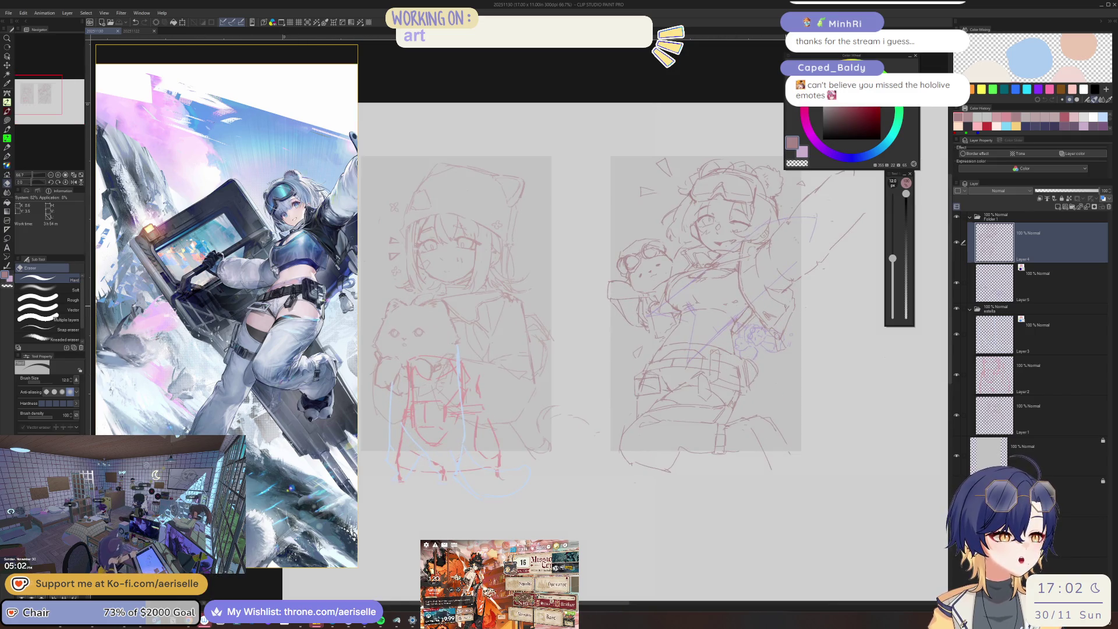
{"action": "scroll", "coordinate": [645, 274], "scroll_direction": "down", "scroll_amount": 2}
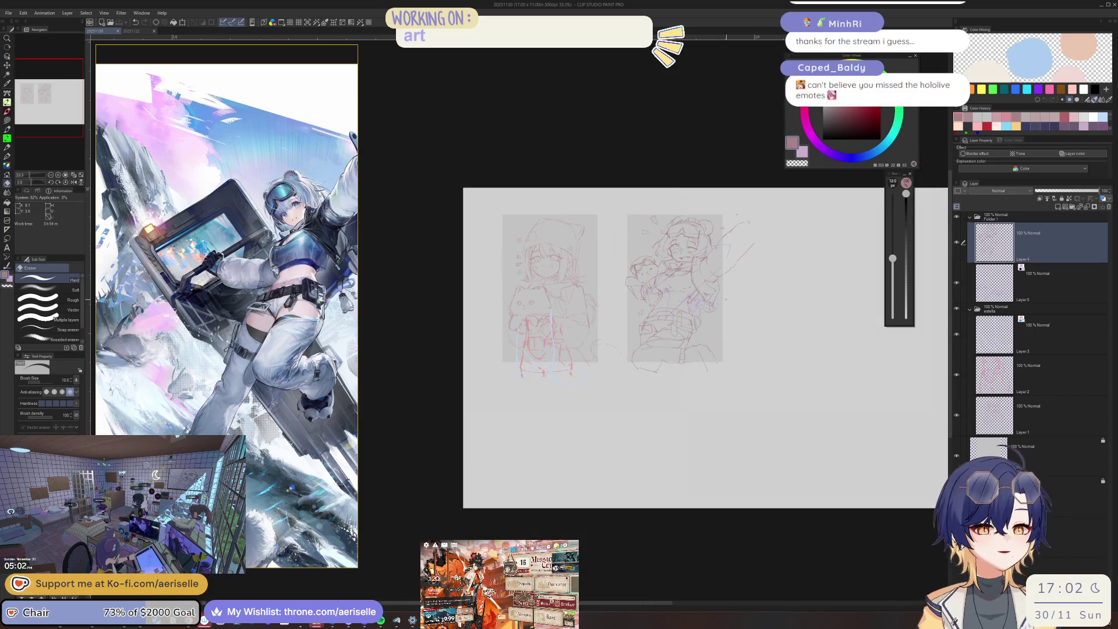
{"action": "scroll", "coordinate": [707, 293], "scroll_direction": "up", "scroll_amount": 1}
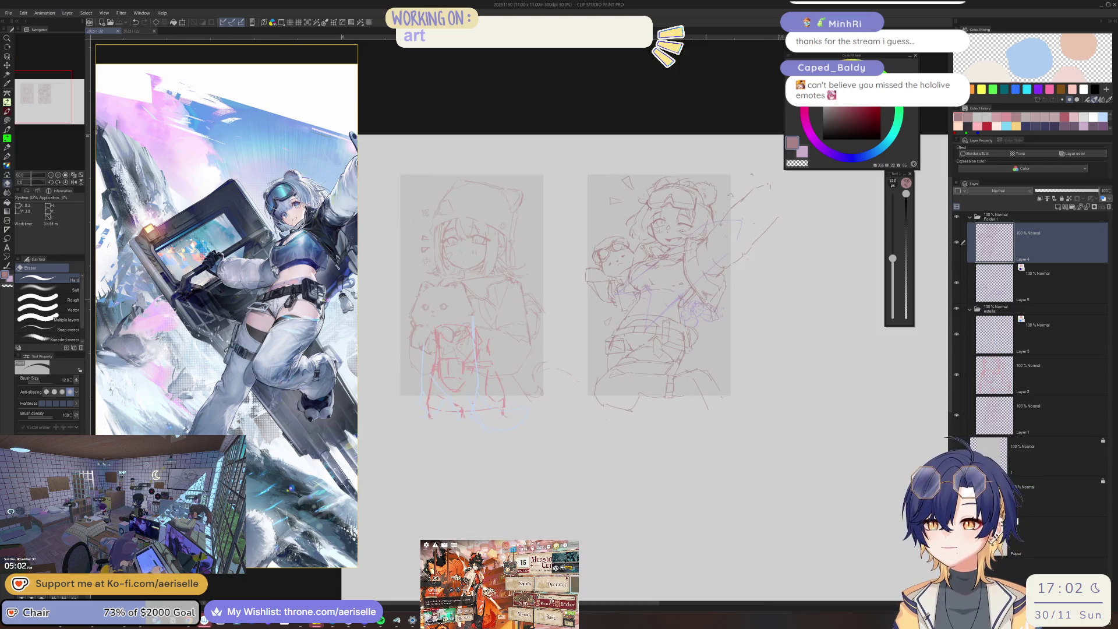